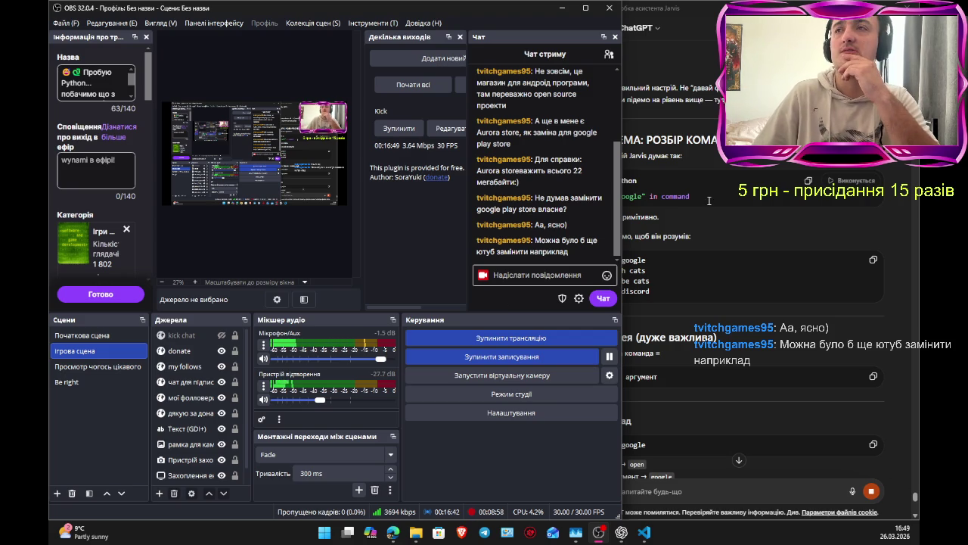
Step: Bring the ChatGPT Jarvis conversation over OBS and scroll into the action-plus-argument explanation
{"action": "left_click", "coordinate": [763, 239]}
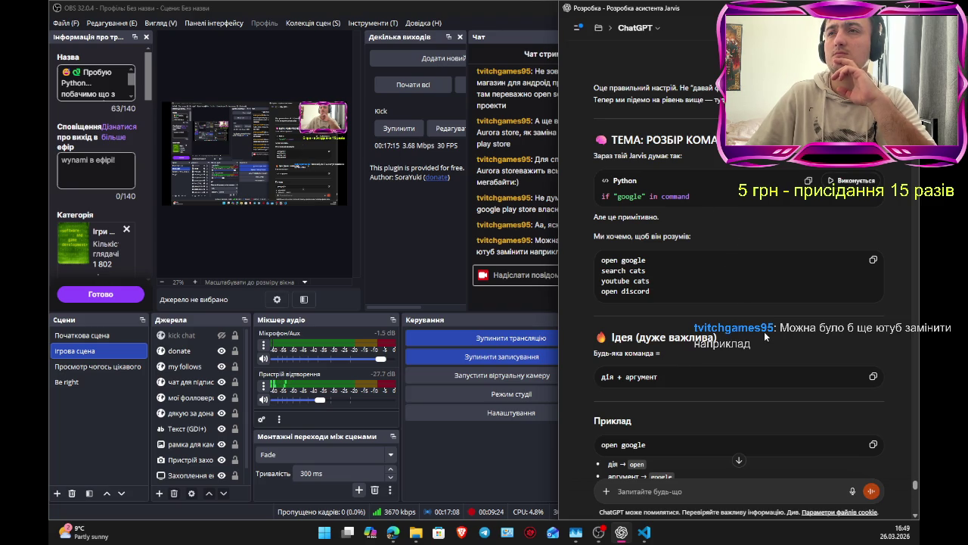
{"action": "scroll", "coordinate": [764, 331], "scroll_direction": "down", "scroll_amount": 2}
Step: Scroll the reply to the Реалізація в Jarvis code that splits the lowercased command with split()
{"action": "scroll", "coordinate": [764, 344], "scroll_direction": "down", "scroll_amount": 1}
{"action": "scroll", "coordinate": [759, 338], "scroll_direction": "down", "scroll_amount": 1}
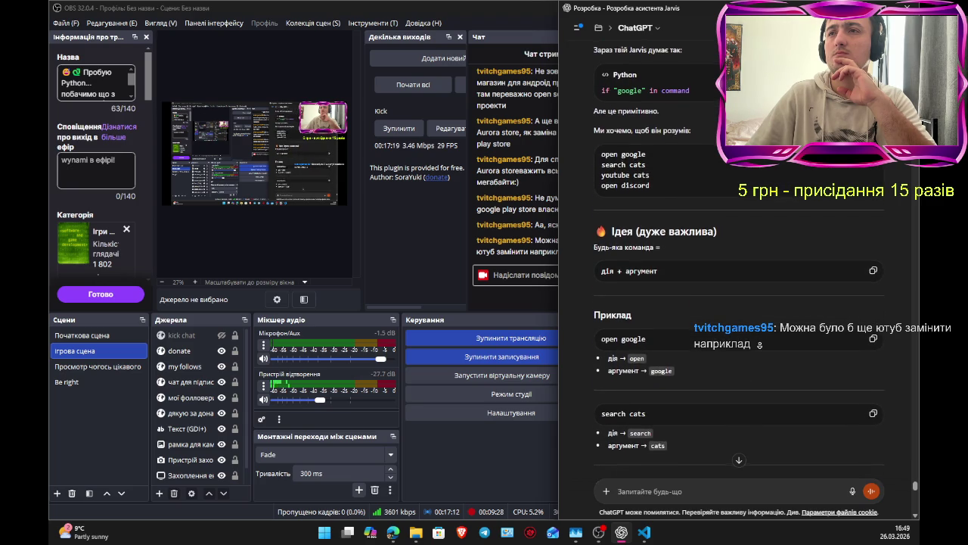
{"action": "scroll", "coordinate": [760, 345], "scroll_direction": "down", "scroll_amount": 2}
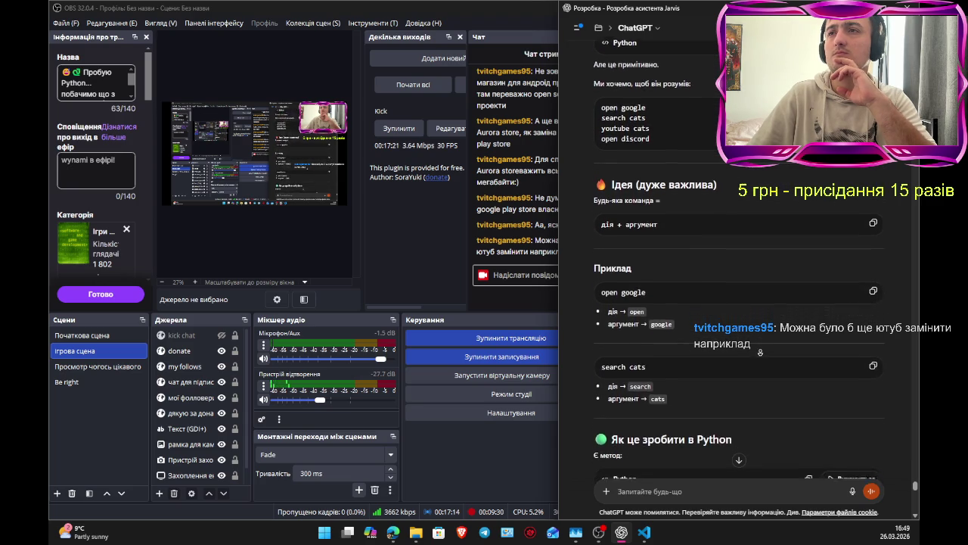
{"action": "scroll", "coordinate": [757, 340], "scroll_direction": "down", "scroll_amount": 3}
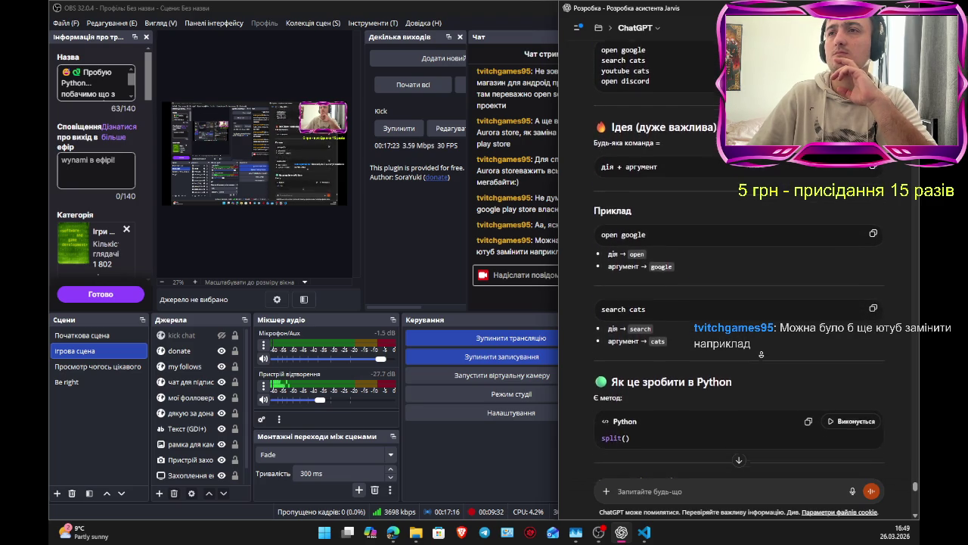
{"action": "scroll", "coordinate": [761, 352], "scroll_direction": "down", "scroll_amount": 2}
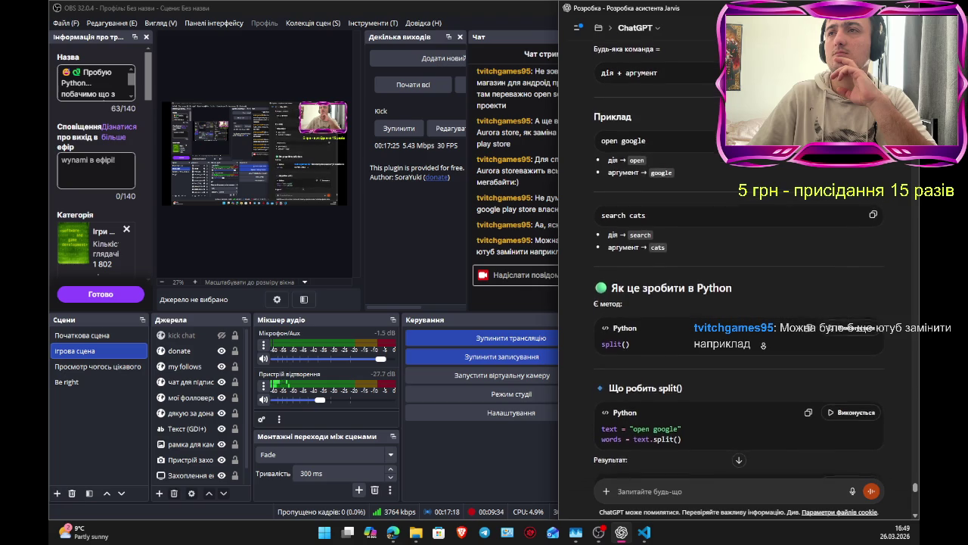
{"action": "scroll", "coordinate": [762, 353], "scroll_direction": "down", "scroll_amount": 2}
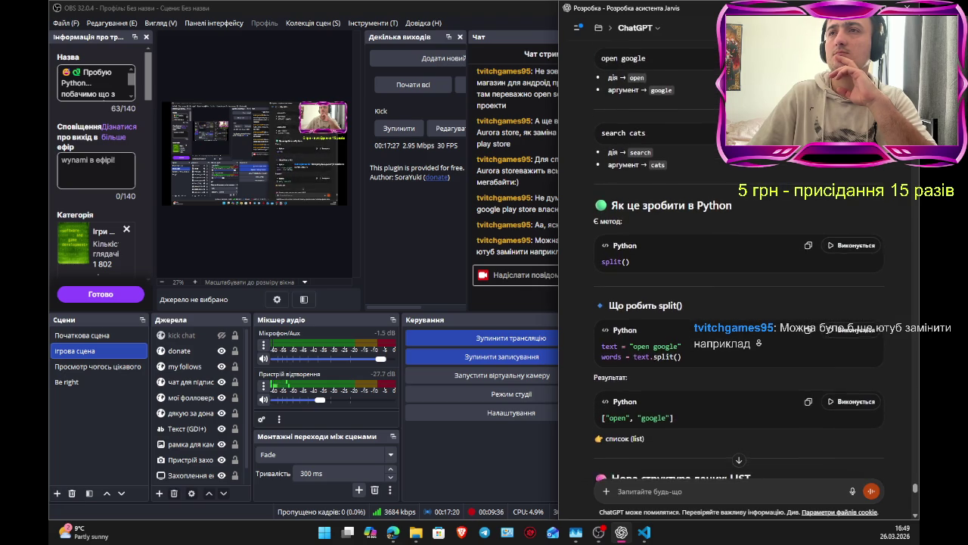
{"action": "scroll", "coordinate": [739, 341], "scroll_direction": "down", "scroll_amount": 1}
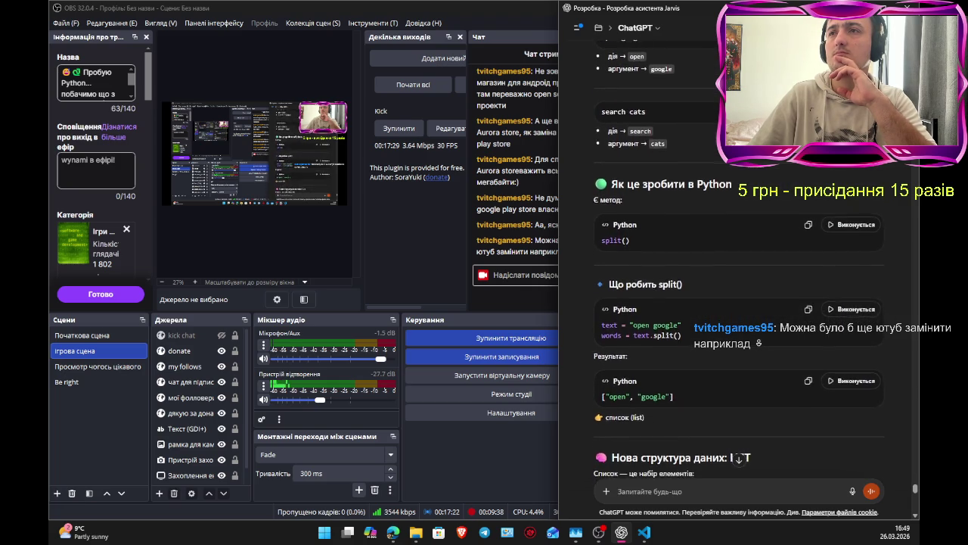
{"action": "scroll", "coordinate": [739, 341], "scroll_direction": "down", "scroll_amount": 1}
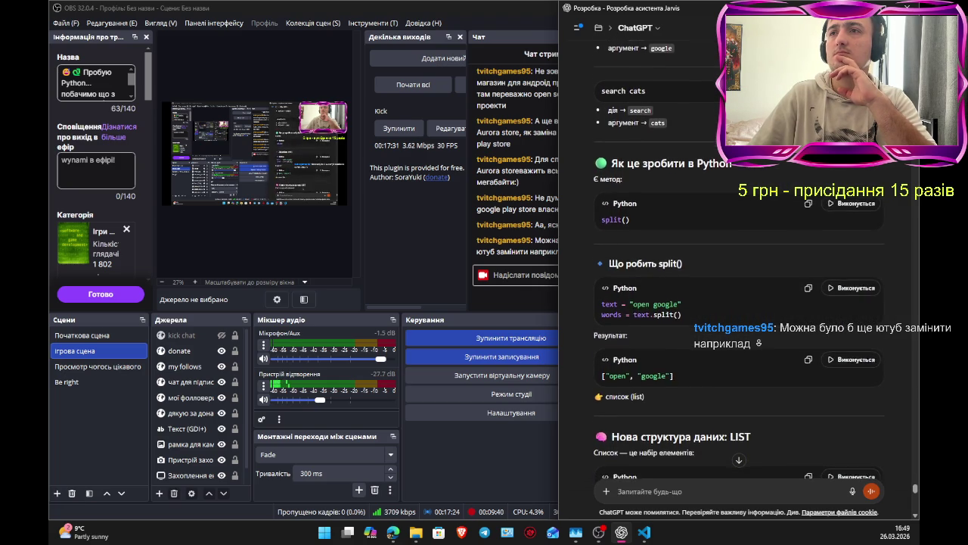
{"action": "scroll", "coordinate": [758, 343], "scroll_direction": "down", "scroll_amount": 1}
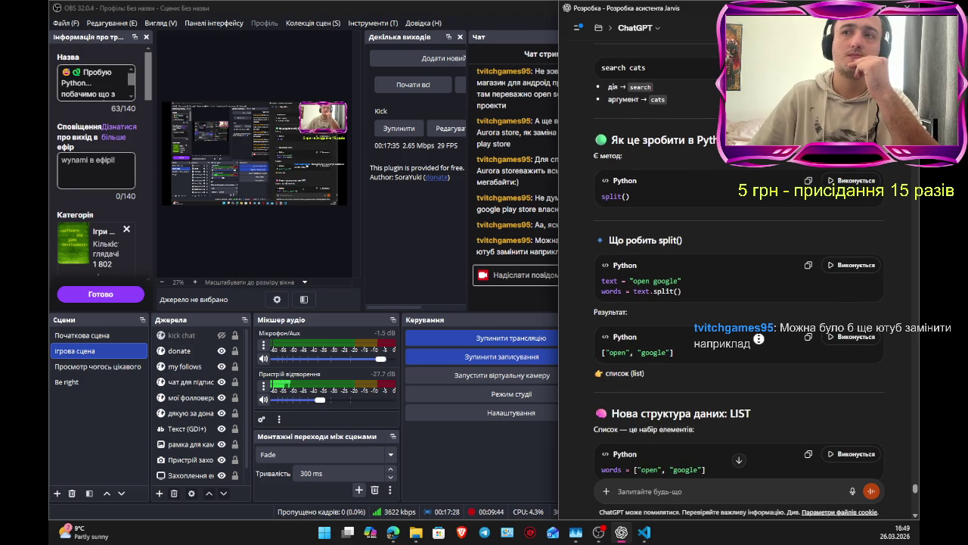
{"action": "scroll", "coordinate": [758, 339], "scroll_direction": "down", "scroll_amount": 5}
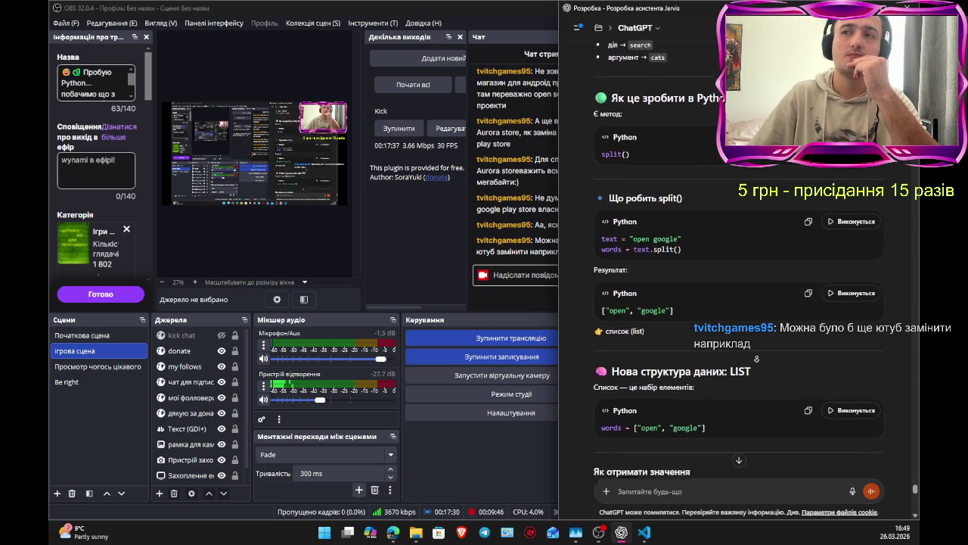
{"action": "scroll", "coordinate": [754, 347], "scroll_direction": "down", "scroll_amount": 2}
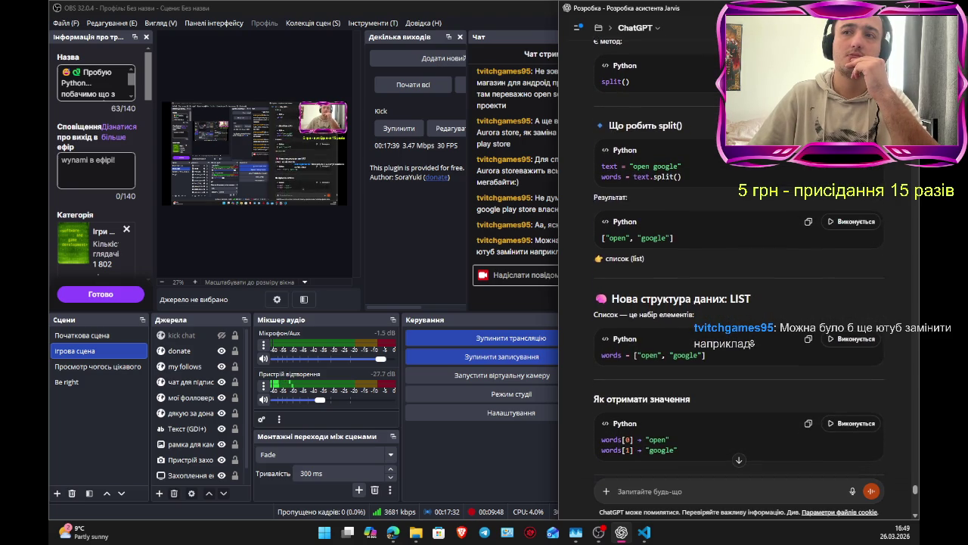
{"action": "scroll", "coordinate": [750, 340], "scroll_direction": "down", "scroll_amount": 3}
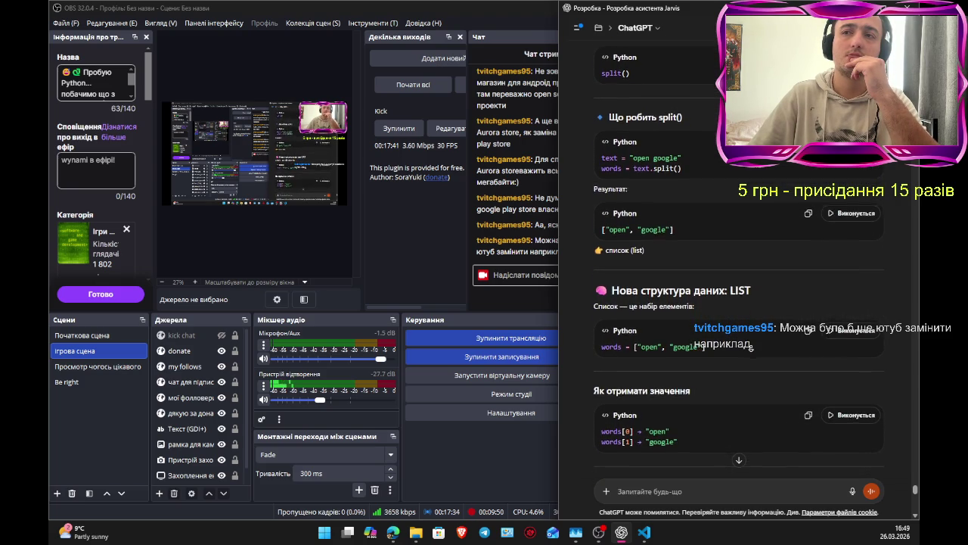
{"action": "scroll", "coordinate": [748, 340], "scroll_direction": "down", "scroll_amount": 2}
{"action": "scroll", "coordinate": [748, 344], "scroll_direction": "down", "scroll_amount": 3}
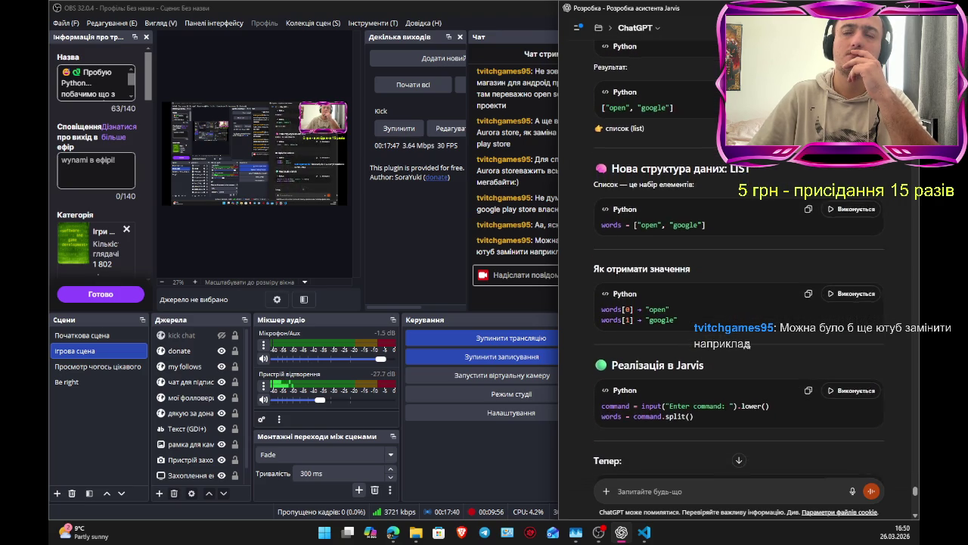
{"action": "scroll", "coordinate": [747, 344], "scroll_direction": "down", "scroll_amount": 2}
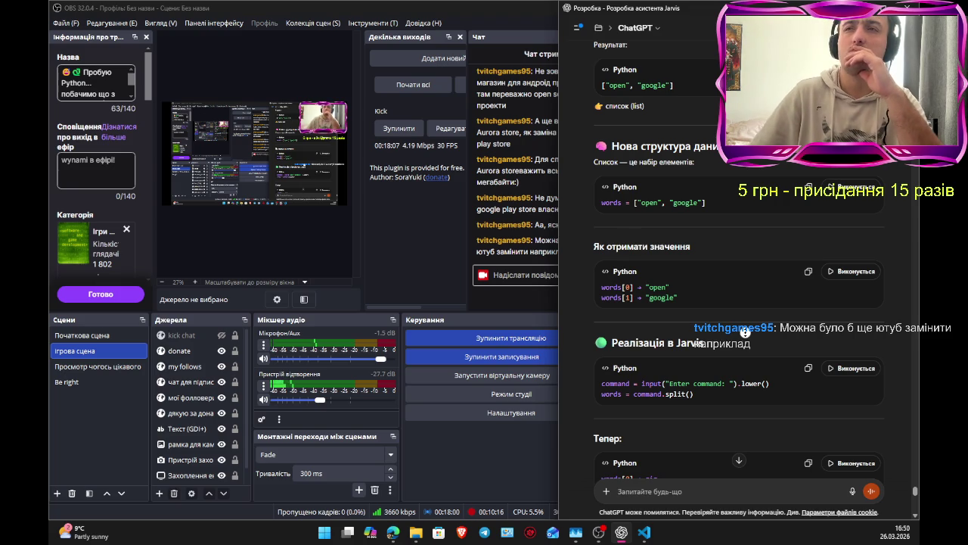
{"action": "scroll", "coordinate": [741, 321], "scroll_direction": "up", "scroll_amount": 1}
{"action": "scroll", "coordinate": [741, 321], "scroll_direction": "down", "scroll_amount": 1}
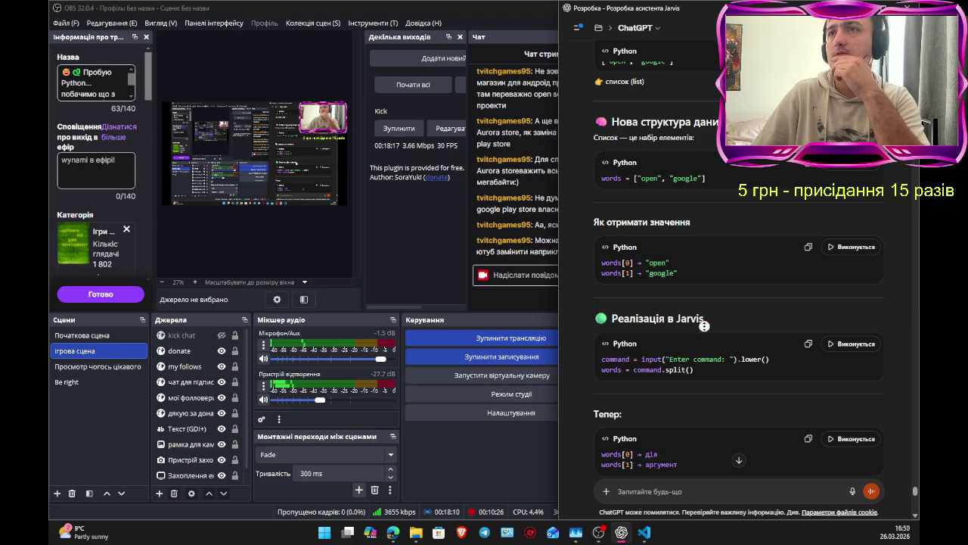
{"action": "scroll", "coordinate": [721, 371], "scroll_direction": "down", "scroll_amount": 15}
{"action": "scroll", "coordinate": [721, 372], "scroll_direction": "down", "scroll_amount": 1}
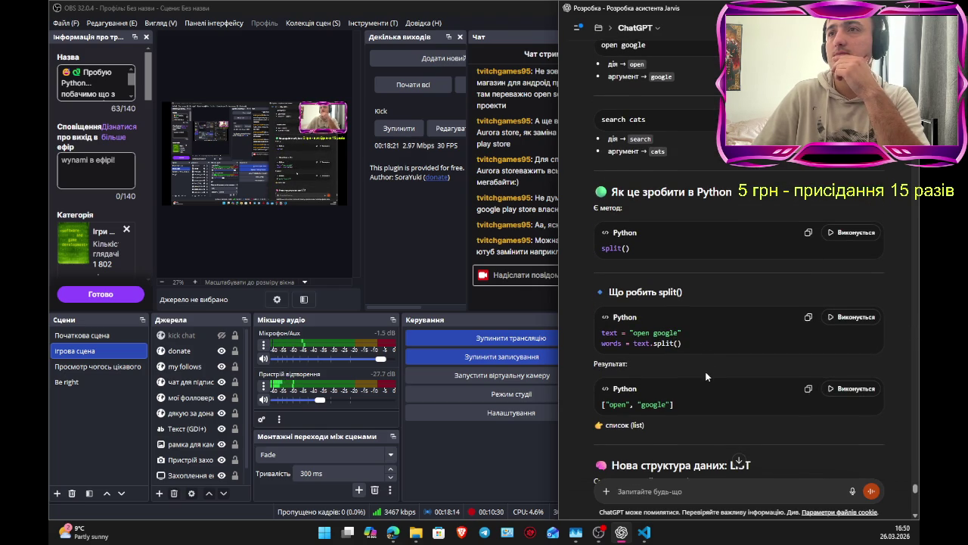
{"action": "scroll", "coordinate": [706, 376], "scroll_direction": "down", "scroll_amount": 1}
{"action": "scroll", "coordinate": [705, 397], "scroll_direction": "down", "scroll_amount": 2}
{"action": "scroll", "coordinate": [702, 396], "scroll_direction": "down", "scroll_amount": 1}
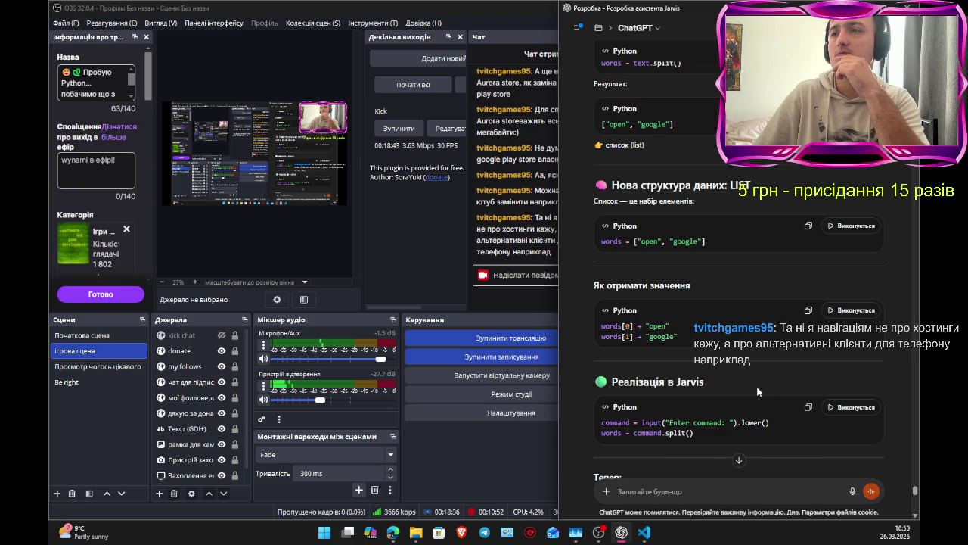
{"action": "scroll", "coordinate": [759, 402], "scroll_direction": "down", "scroll_amount": 1}
Step: Scroll to the Код логіки block opening Google or YouTube, glancing at OBS's stream chat and back
{"action": "scroll", "coordinate": [758, 401], "scroll_direction": "down", "scroll_amount": 1}
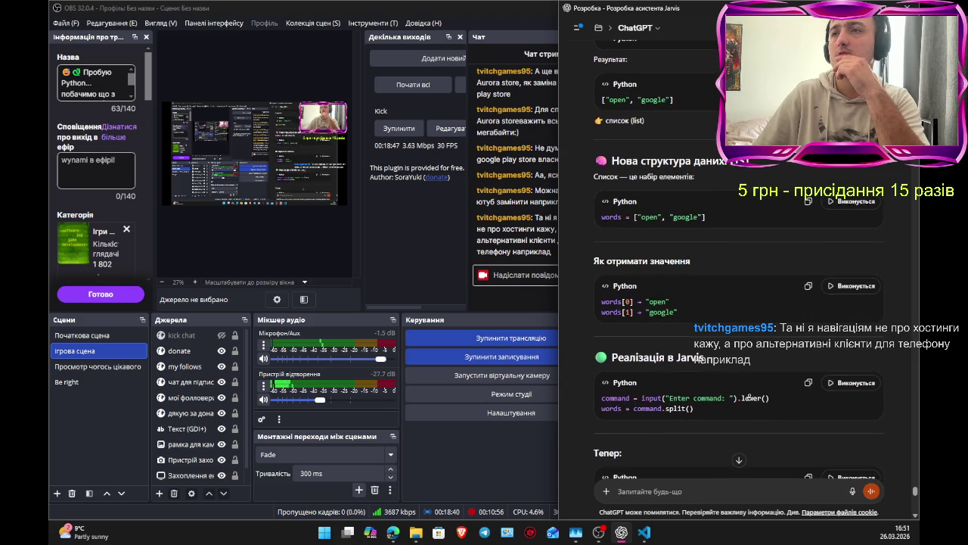
{"action": "scroll", "coordinate": [742, 381], "scroll_direction": "down", "scroll_amount": 2}
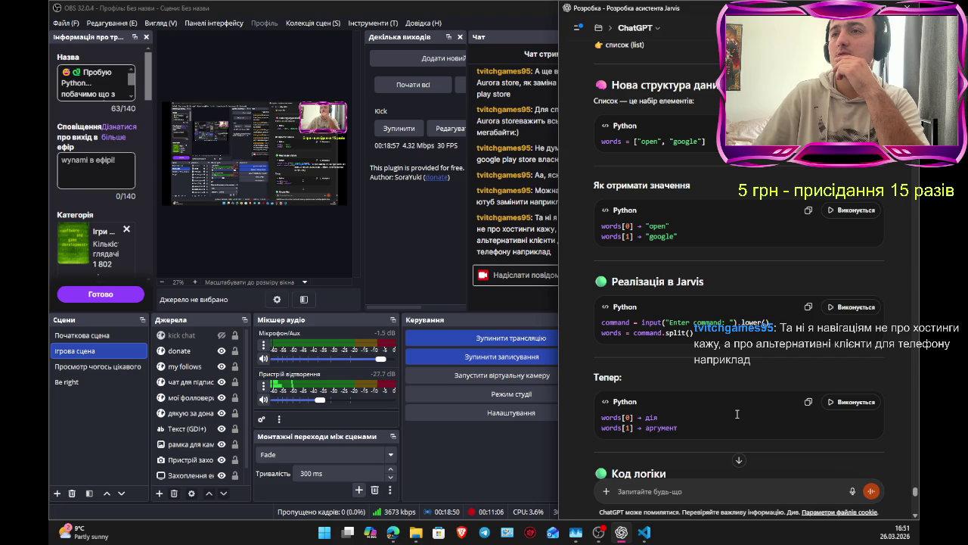
{"action": "scroll", "coordinate": [735, 414], "scroll_direction": "down", "scroll_amount": 2}
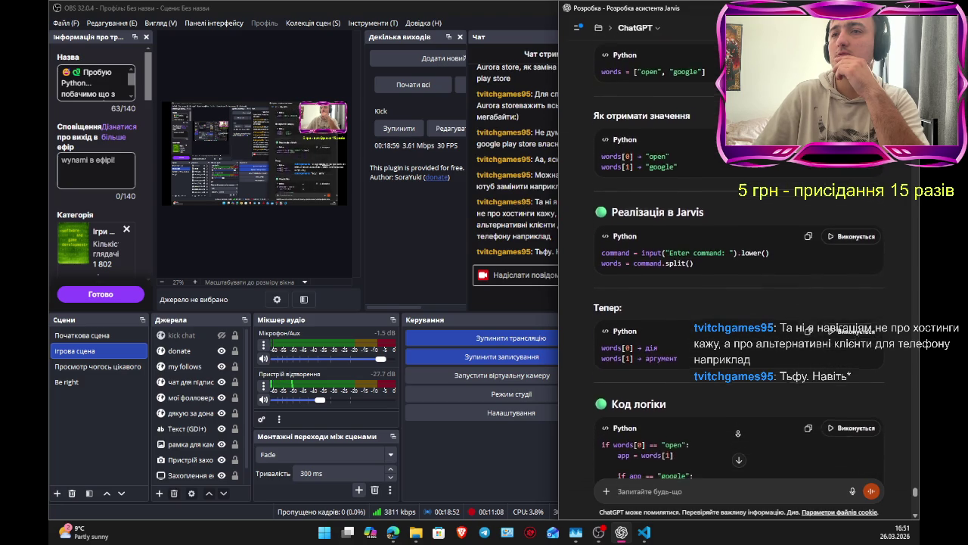
{"action": "scroll", "coordinate": [737, 431], "scroll_direction": "down", "scroll_amount": 1}
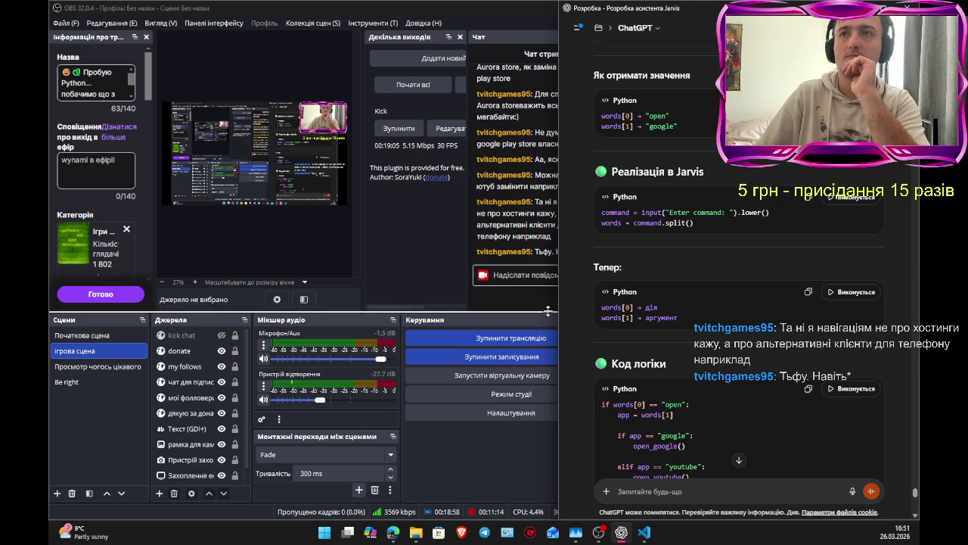
{"action": "left_click", "coordinate": [534, 297]}
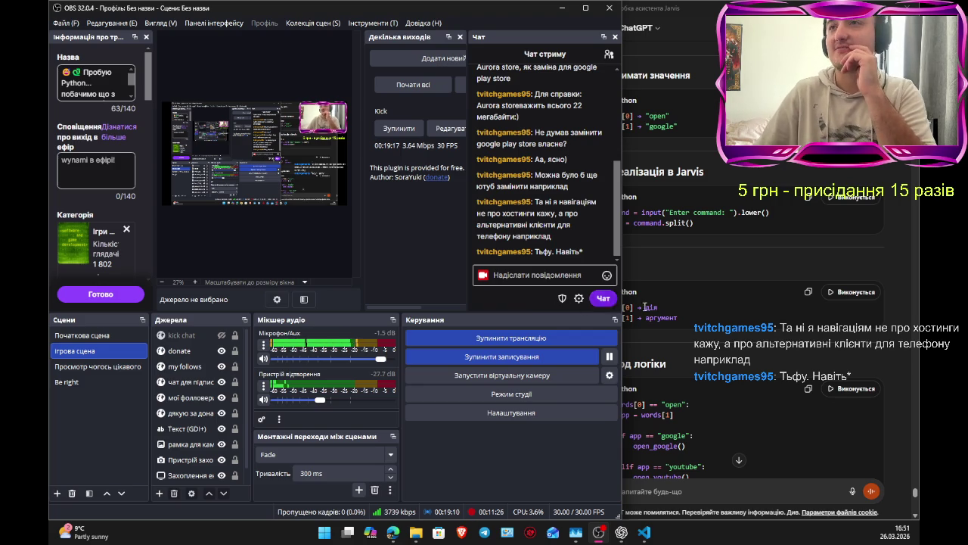
{"action": "left_click", "coordinate": [717, 344]}
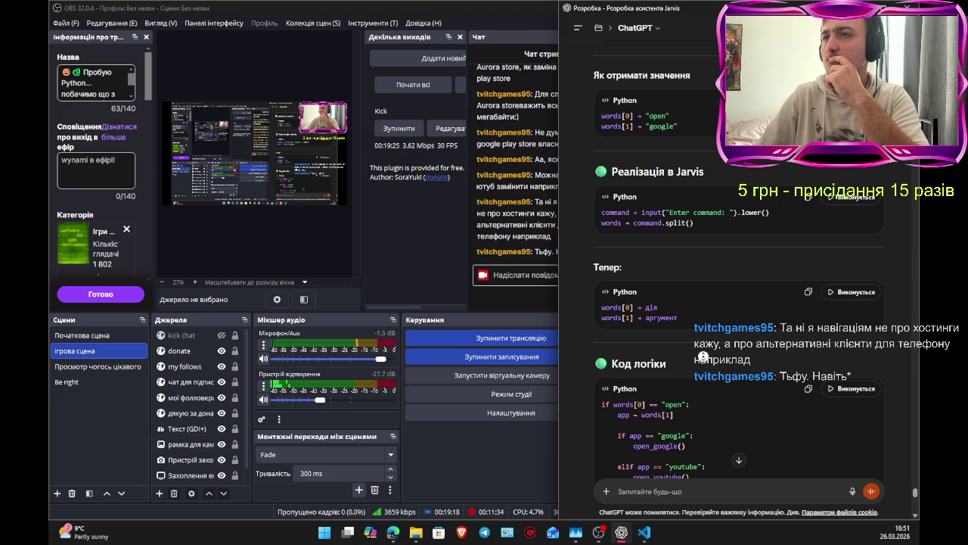
Step: Scroll down to the logic code's discord branch calling open_discord()
{"action": "scroll", "coordinate": [705, 385], "scroll_direction": "down", "scroll_amount": 1}
Step: Scroll through the search and join() explanations to the 'Приклад повного шматка' example code
{"action": "scroll", "coordinate": [704, 384], "scroll_direction": "down", "scroll_amount": 2}
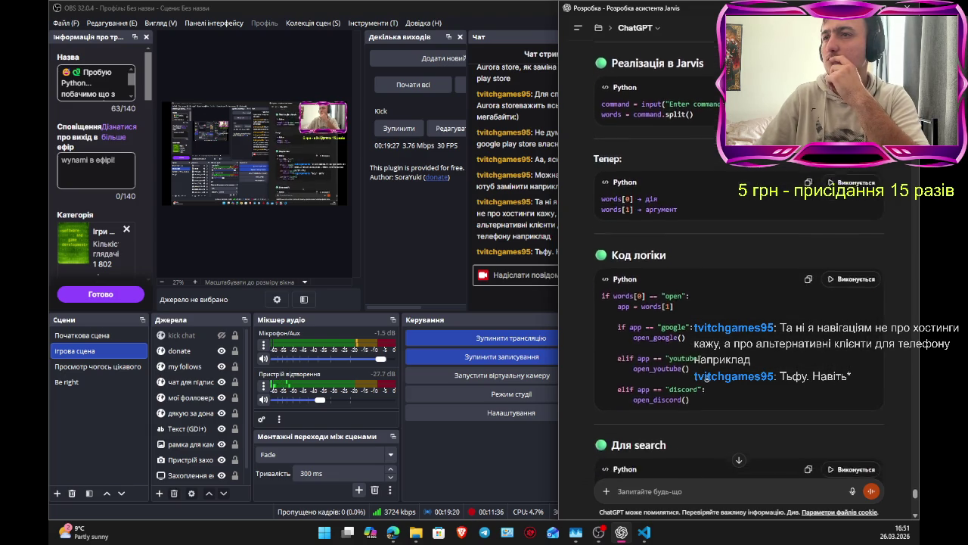
{"action": "scroll", "coordinate": [705, 372], "scroll_direction": "down", "scroll_amount": 1}
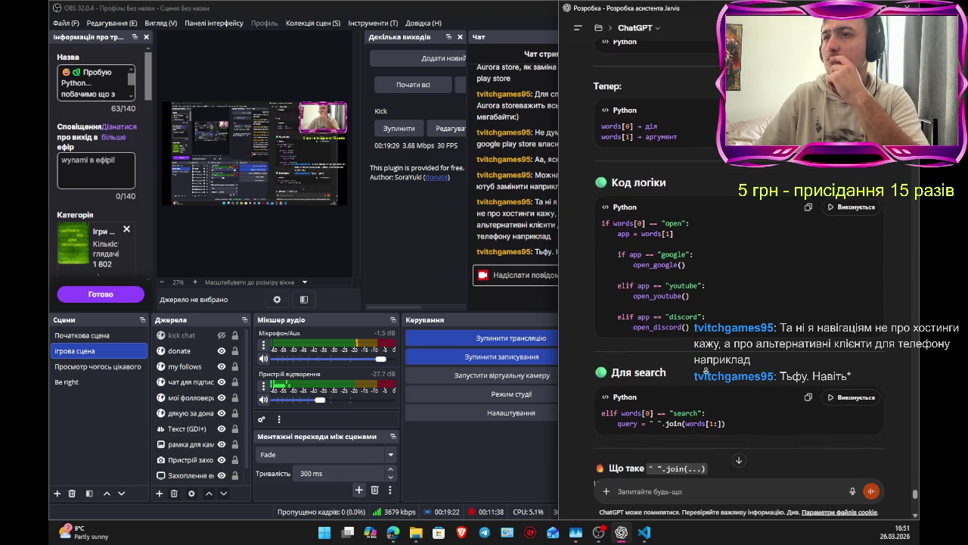
{"action": "scroll", "coordinate": [705, 373], "scroll_direction": "down", "scroll_amount": 1}
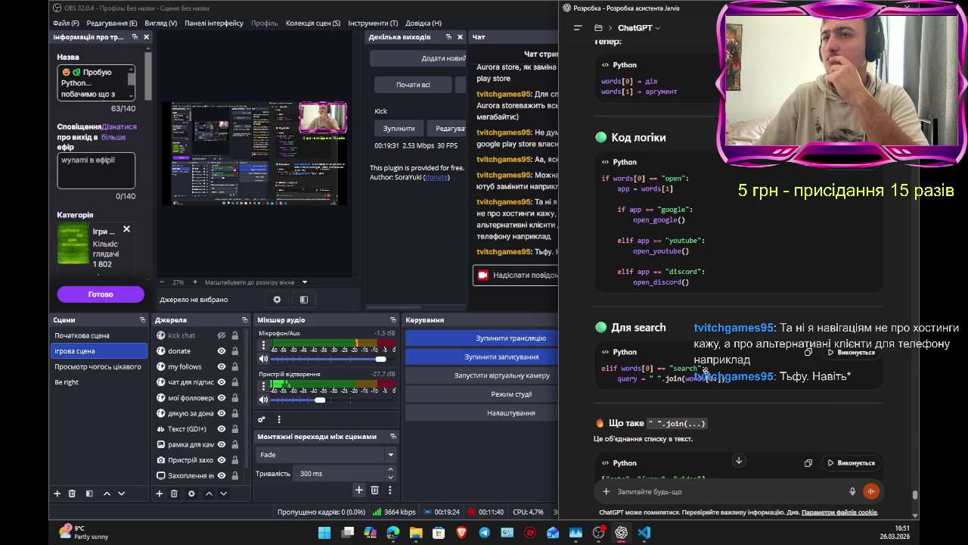
{"action": "scroll", "coordinate": [705, 371], "scroll_direction": "down", "scroll_amount": 1}
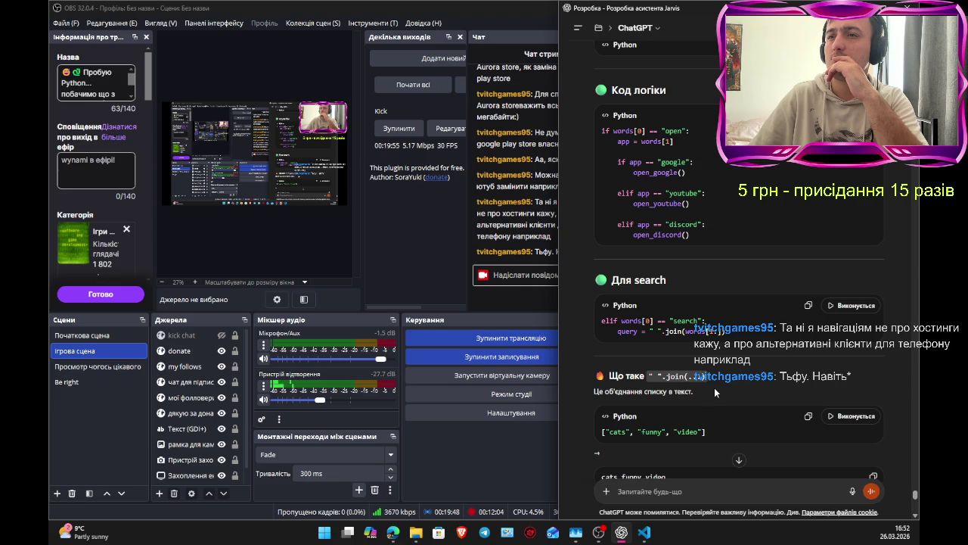
{"action": "scroll", "coordinate": [714, 387], "scroll_direction": "down", "scroll_amount": 1}
{"action": "scroll", "coordinate": [714, 410], "scroll_direction": "down", "scroll_amount": 3}
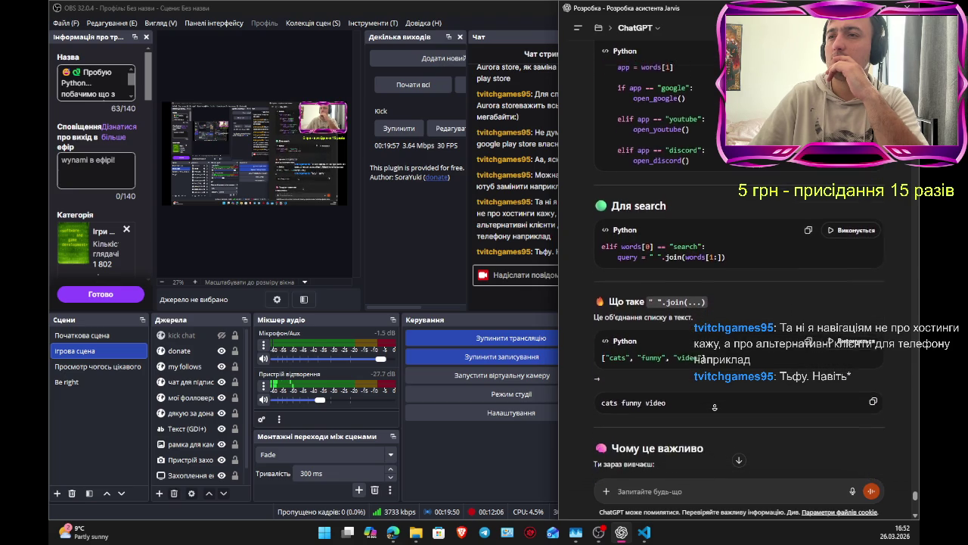
{"action": "scroll", "coordinate": [714, 407], "scroll_direction": "down", "scroll_amount": 3}
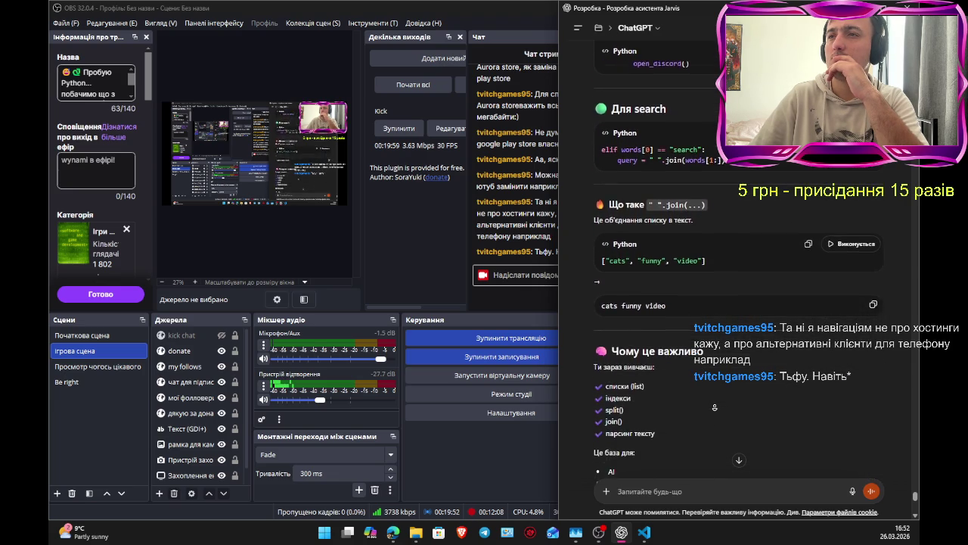
{"action": "scroll", "coordinate": [714, 405], "scroll_direction": "down", "scroll_amount": 1}
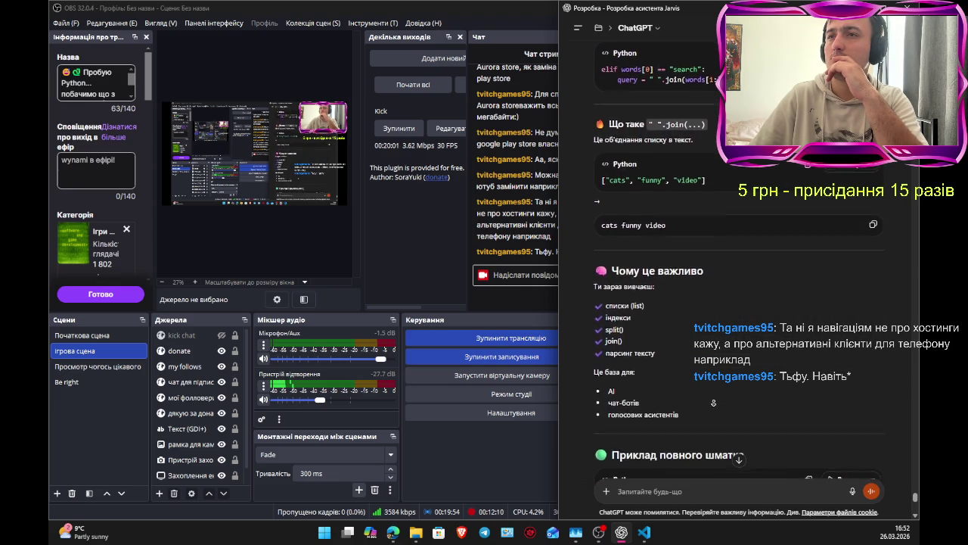
{"action": "scroll", "coordinate": [704, 392], "scroll_direction": "down", "scroll_amount": 1}
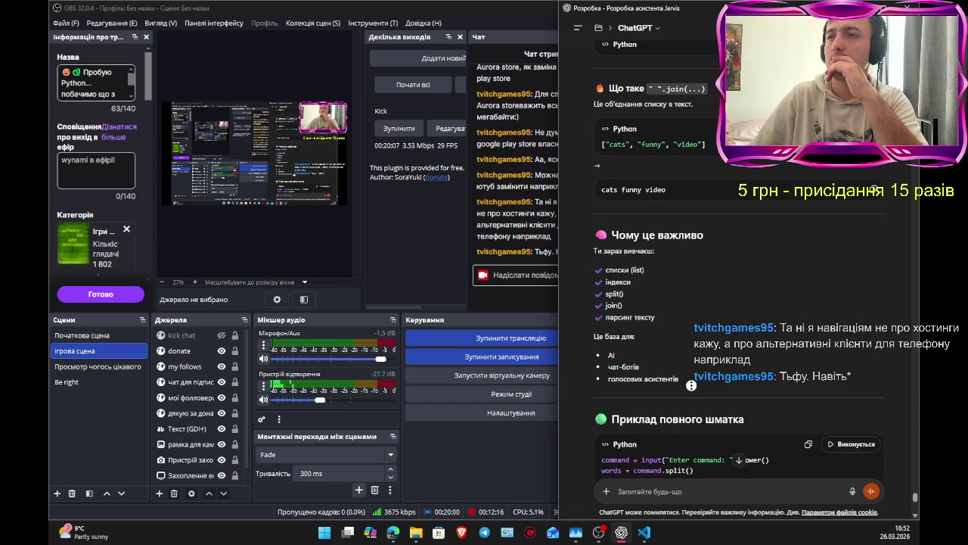
{"action": "scroll", "coordinate": [694, 401], "scroll_direction": "down", "scroll_amount": 1}
{"action": "scroll", "coordinate": [694, 405], "scroll_direction": "down", "scroll_amount": 3}
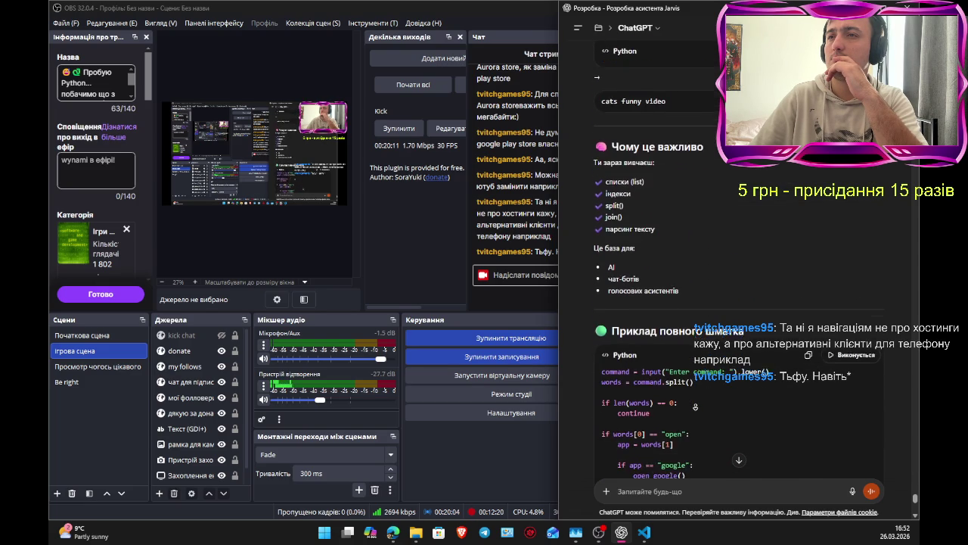
Step: Scroll down to the ВАЖЛИВИЙ МОМЕНТ and Завдання sections, then back up to the example code
{"action": "scroll", "coordinate": [691, 406], "scroll_direction": "down", "scroll_amount": 3}
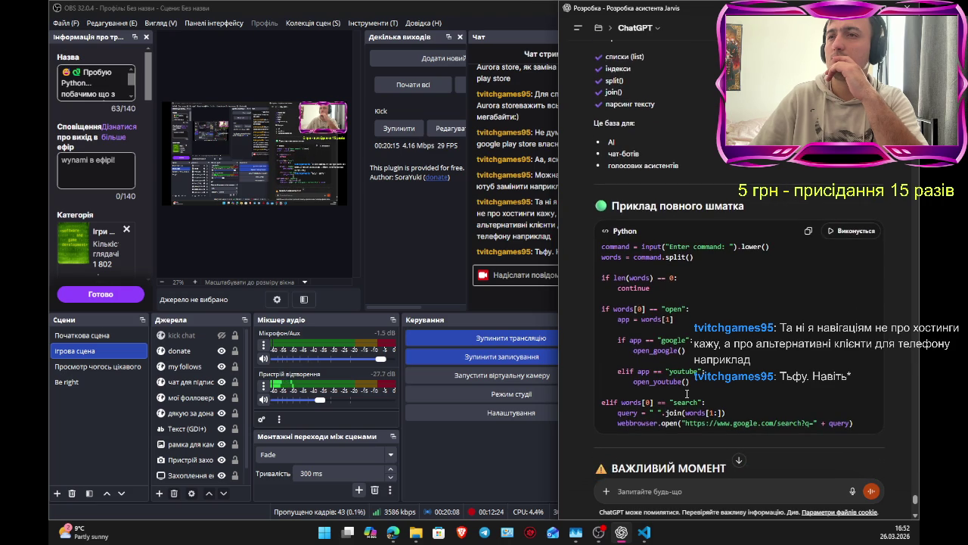
{"action": "scroll", "coordinate": [685, 424], "scroll_direction": "down", "scroll_amount": 1}
{"action": "scroll", "coordinate": [685, 424], "scroll_direction": "down", "scroll_amount": 4}
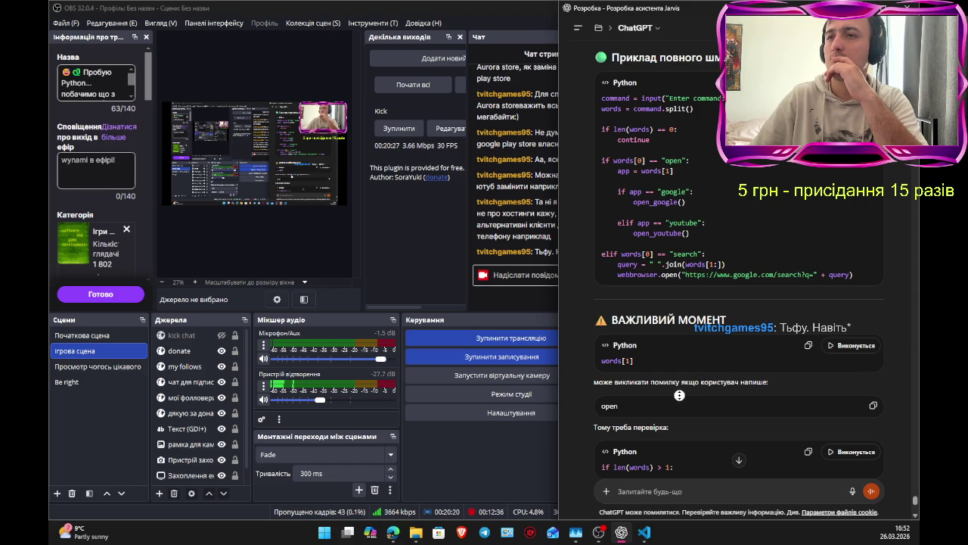
{"action": "scroll", "coordinate": [679, 397], "scroll_direction": "down", "scroll_amount": 1}
{"action": "scroll", "coordinate": [678, 406], "scroll_direction": "down", "scroll_amount": 3}
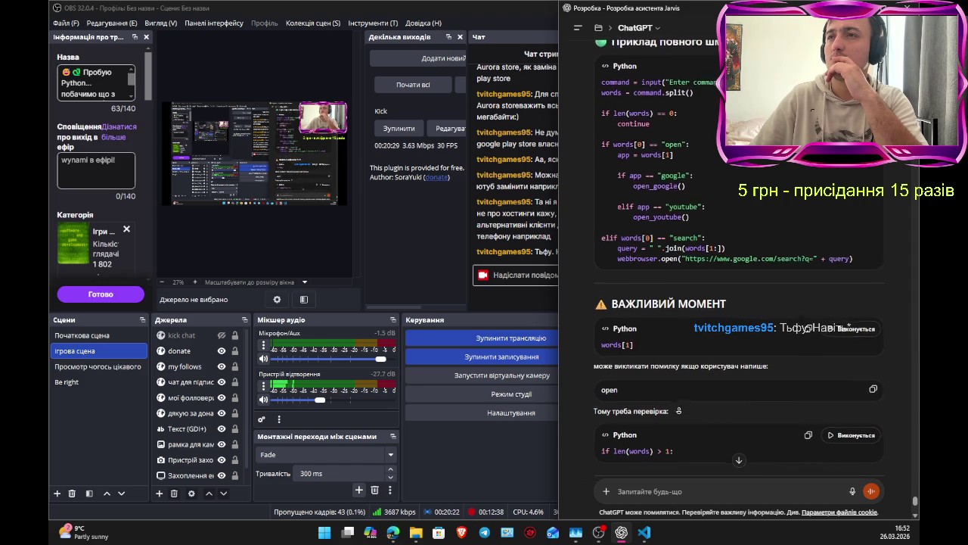
{"action": "scroll", "coordinate": [678, 414], "scroll_direction": "down", "scroll_amount": 1}
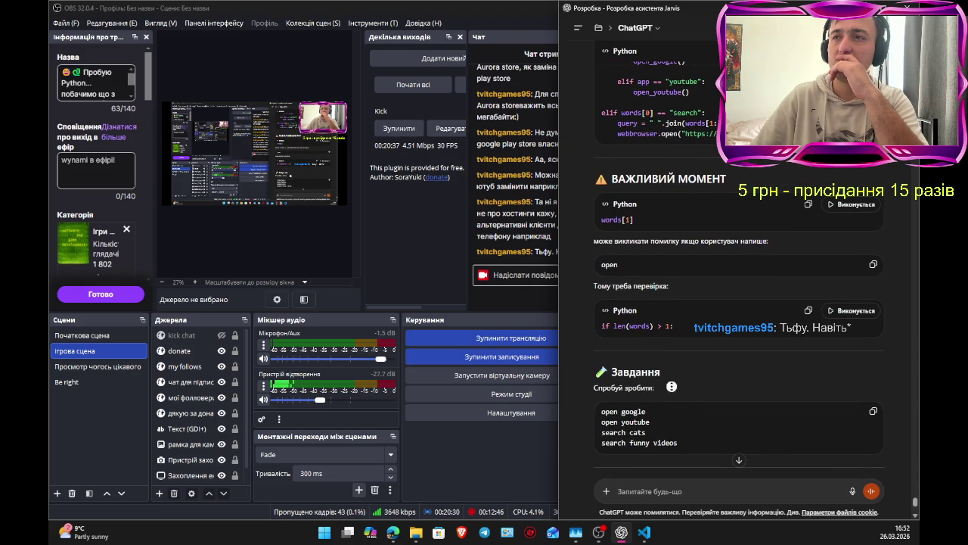
{"action": "scroll", "coordinate": [671, 378], "scroll_direction": "up", "scroll_amount": 1}
{"action": "scroll", "coordinate": [669, 366], "scroll_direction": "up", "scroll_amount": 2}
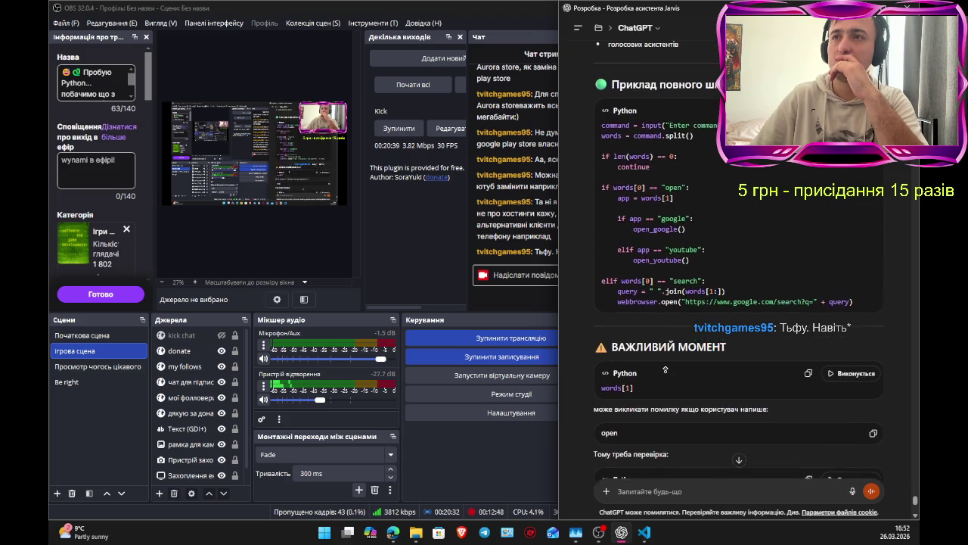
{"action": "middle_click", "coordinate": [664, 383]}
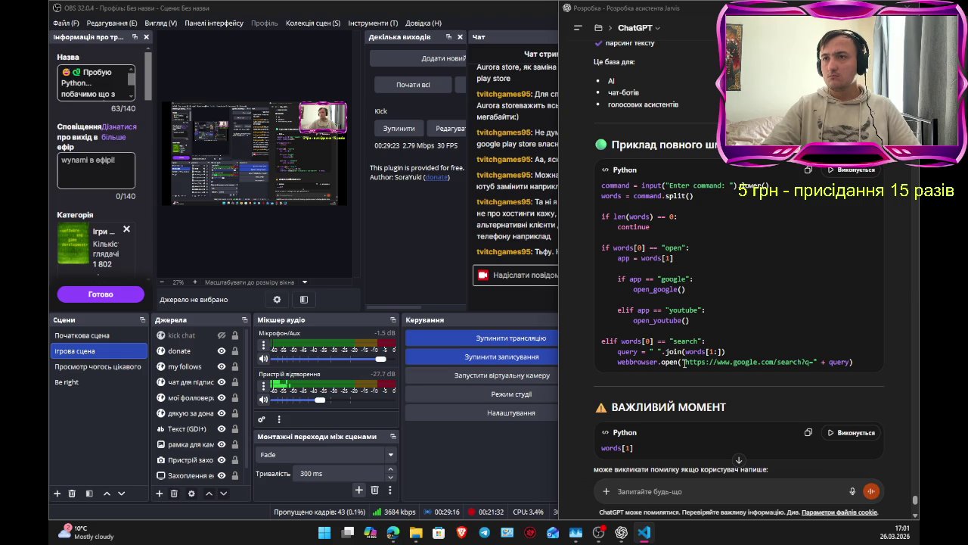
{"action": "left_click_drag", "start_coordinate": [685, 362], "coordinate": [814, 365]}
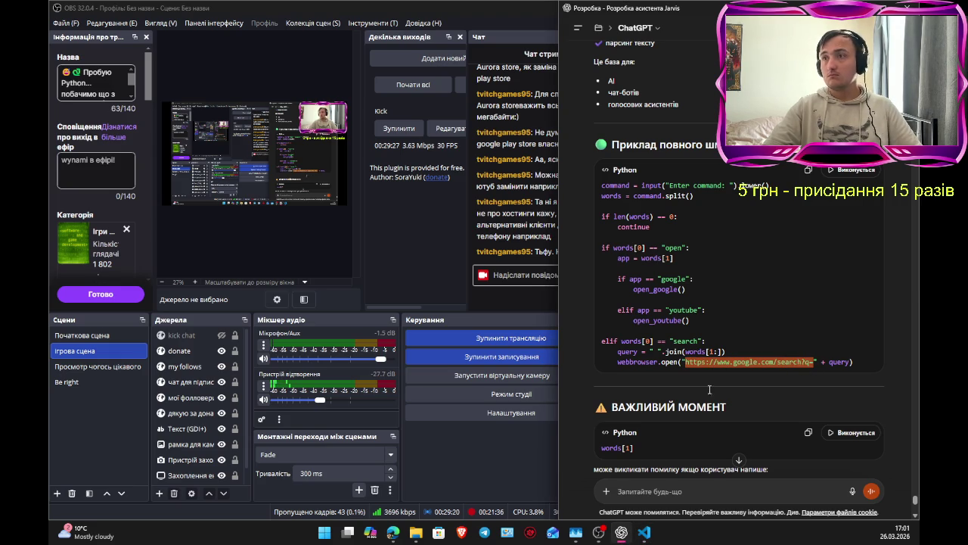
{"action": "triple_click", "coordinate": [665, 406]}
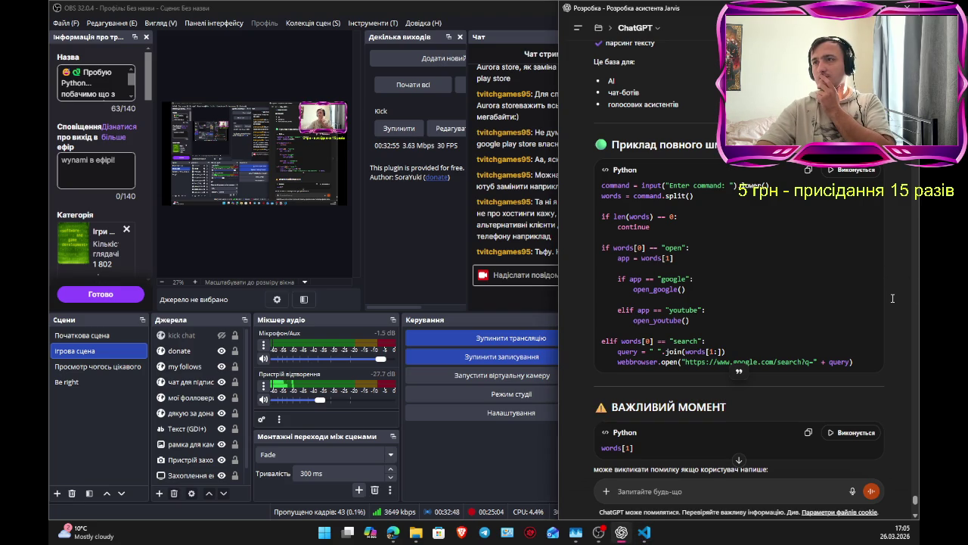
{"action": "scroll", "coordinate": [873, 367], "scroll_direction": "down", "scroll_amount": 10}
{"action": "scroll", "coordinate": [873, 367], "scroll_direction": "up", "scroll_amount": 10}
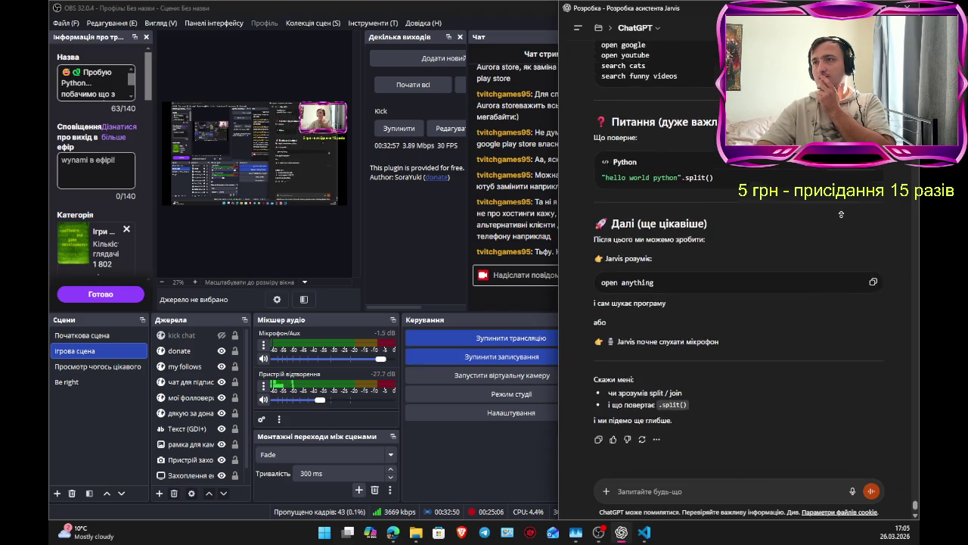
{"action": "scroll", "coordinate": [803, 300], "scroll_direction": "down", "scroll_amount": 5}
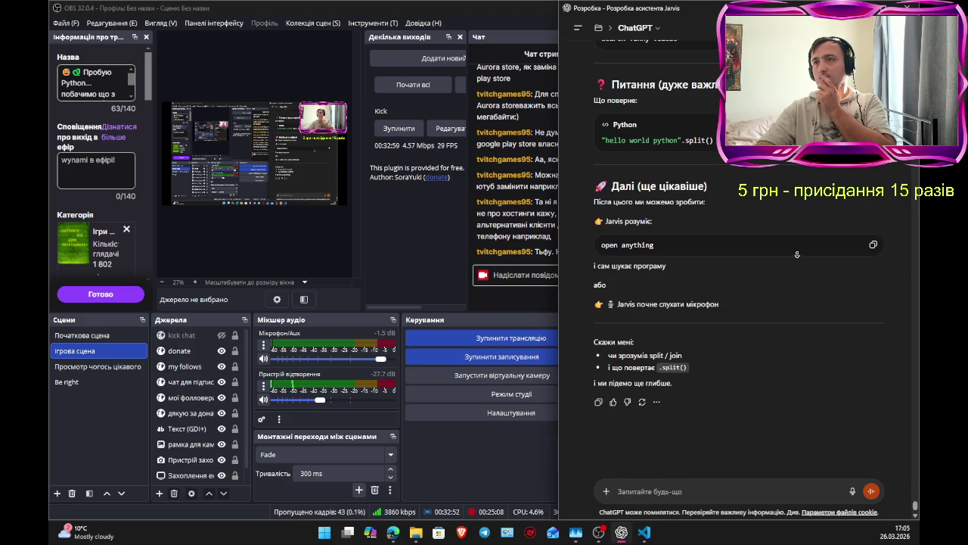
{"action": "scroll", "coordinate": [790, 210], "scroll_direction": "up", "scroll_amount": 15}
{"action": "scroll", "coordinate": [786, 287], "scroll_direction": "up", "scroll_amount": 2}
{"action": "scroll", "coordinate": [771, 272], "scroll_direction": "down", "scroll_amount": 8}
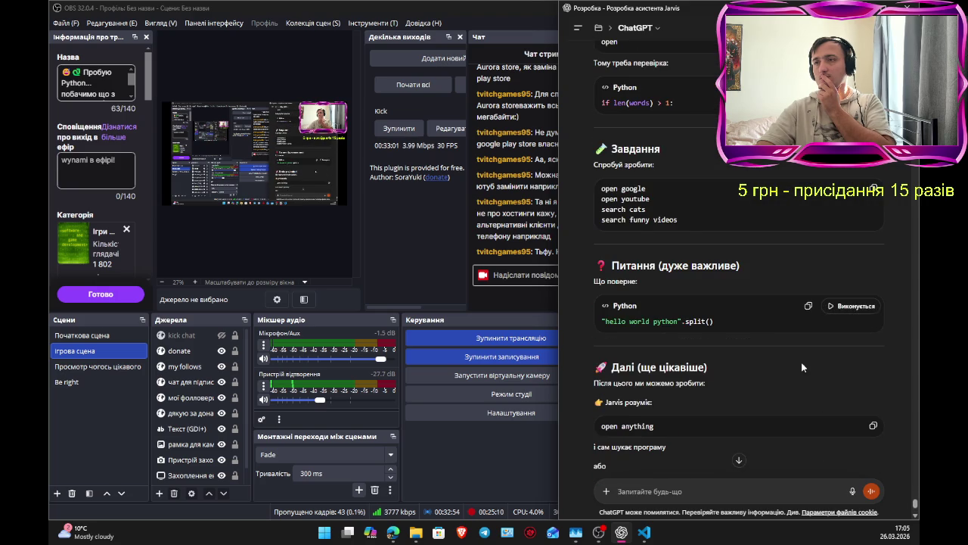
{"action": "scroll", "coordinate": [765, 227], "scroll_direction": "up", "scroll_amount": 4}
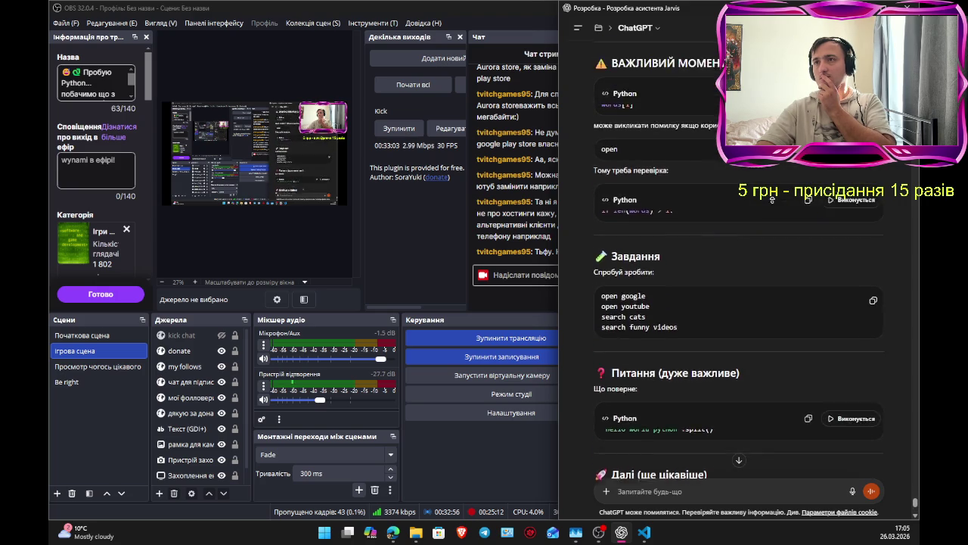
{"action": "scroll", "coordinate": [768, 201], "scroll_direction": "up", "scroll_amount": 8}
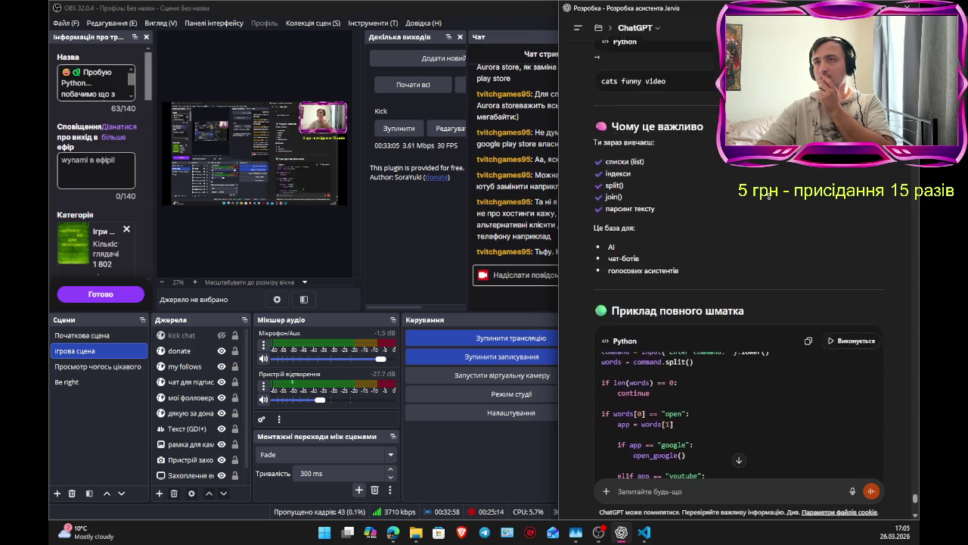
{"action": "scroll", "coordinate": [765, 214], "scroll_direction": "up", "scroll_amount": 3}
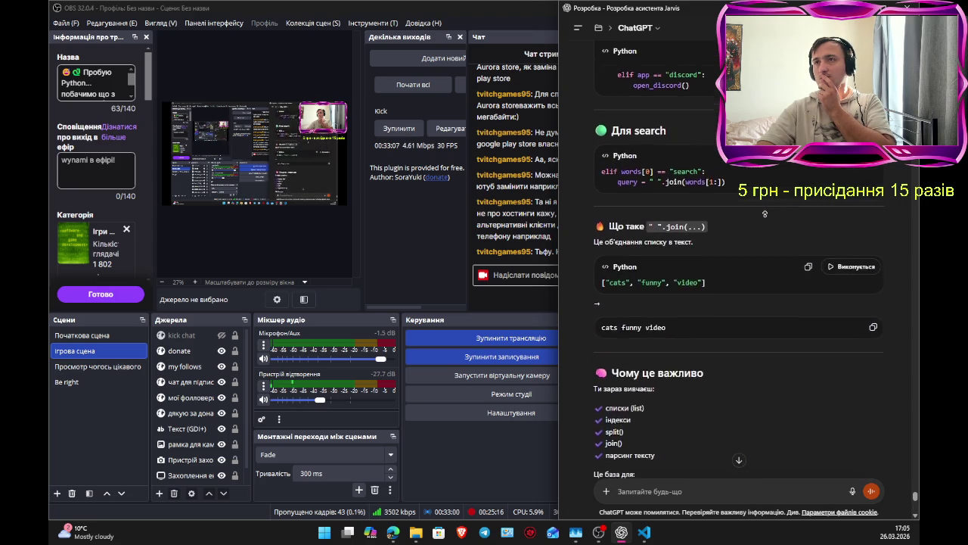
{"action": "scroll", "coordinate": [765, 215], "scroll_direction": "up", "scroll_amount": 3}
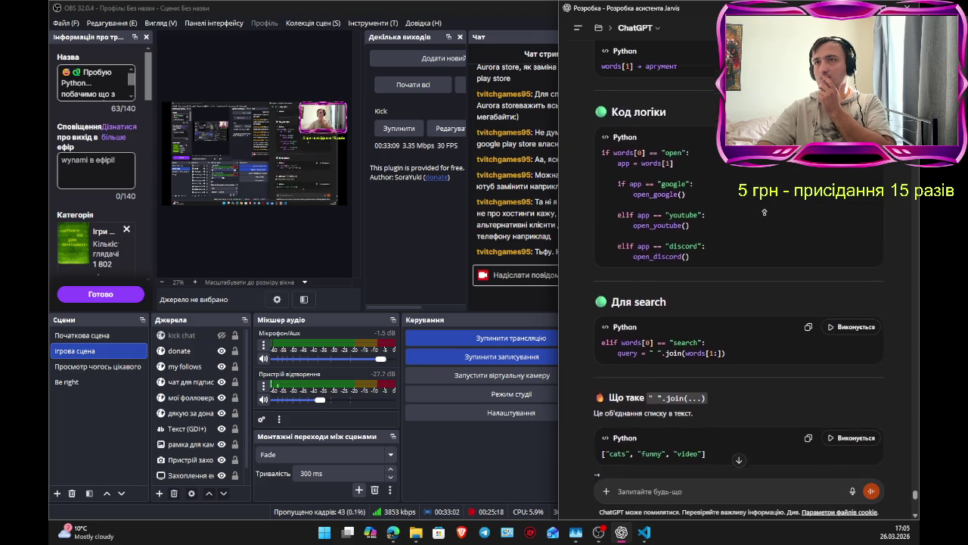
{"action": "scroll", "coordinate": [764, 215], "scroll_direction": "up", "scroll_amount": 2}
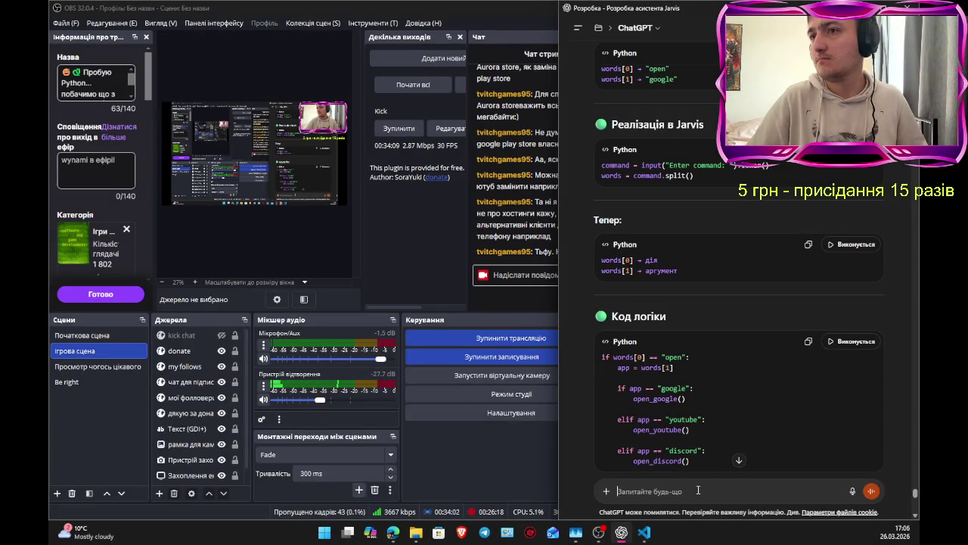
Step: Send ChatGPT the pasted test-code screenshot with a note about the test list and the problem hit
{"action": "left_click", "coordinate": [738, 459]}
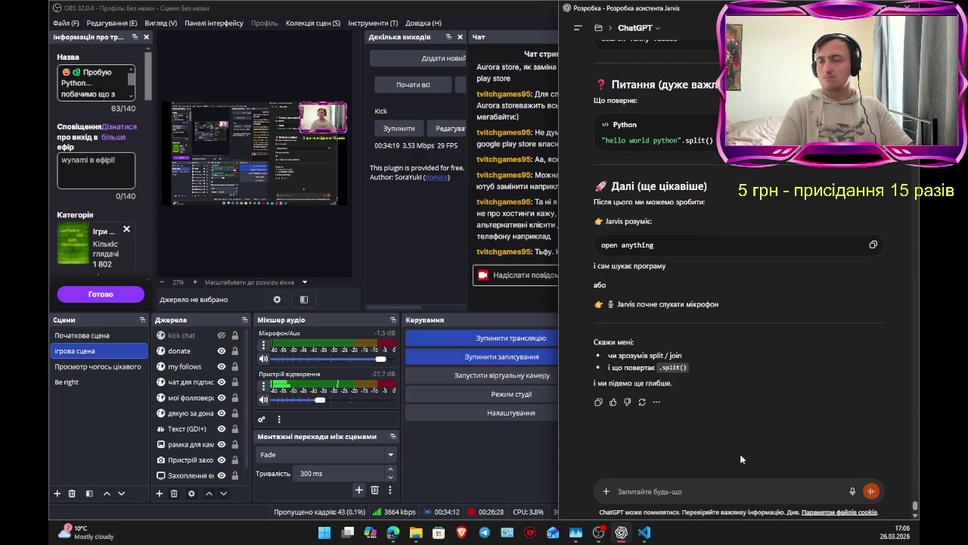
{"action": "left_click", "coordinate": [695, 485]}
{"action": "key", "text": "ctrl+v"}
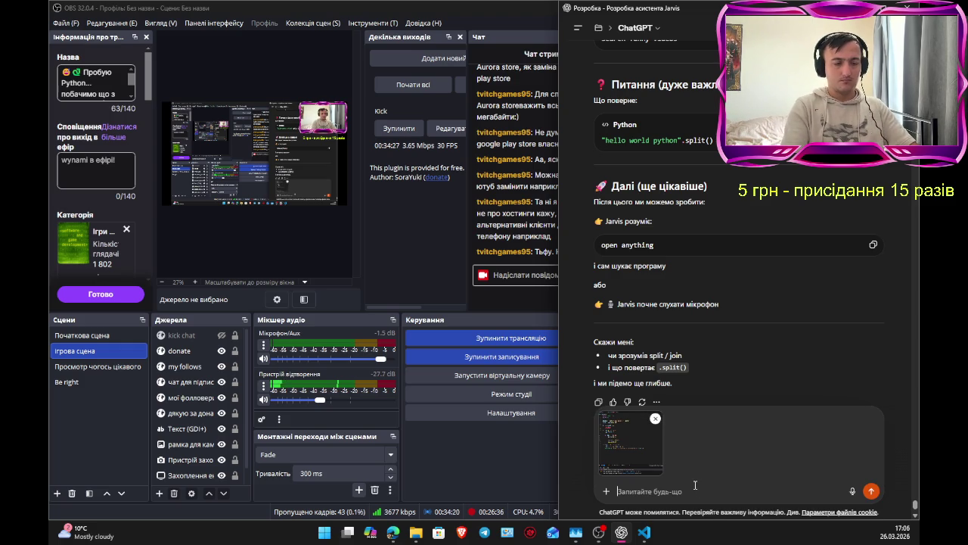
{"action": "type", "text": "Я вирішив"}
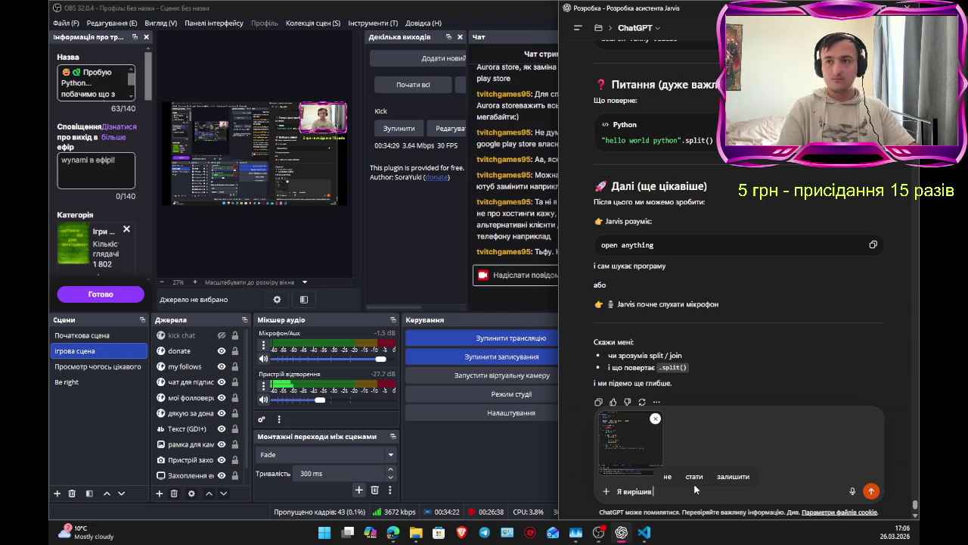
{"action": "type", "text": " зробити"}
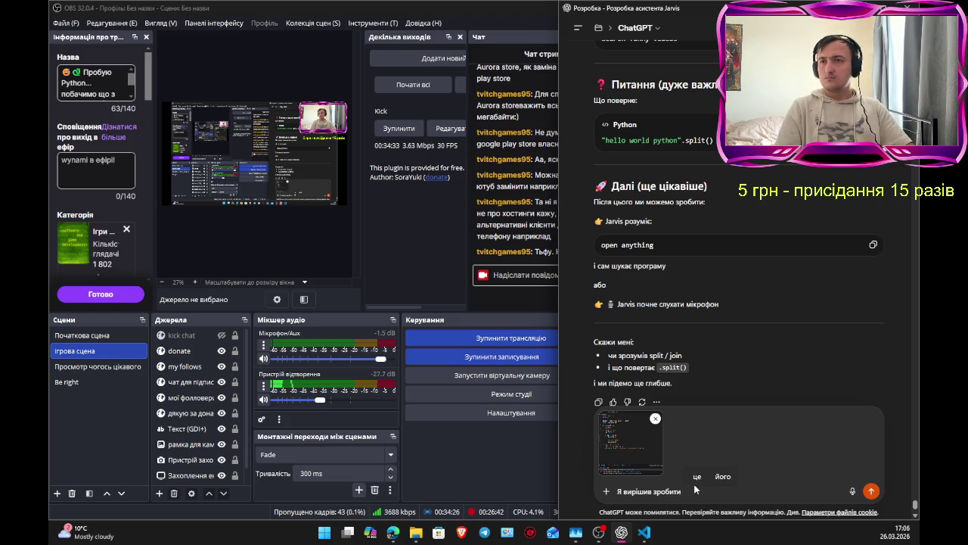
{"action": "type", "text": " для початку"}
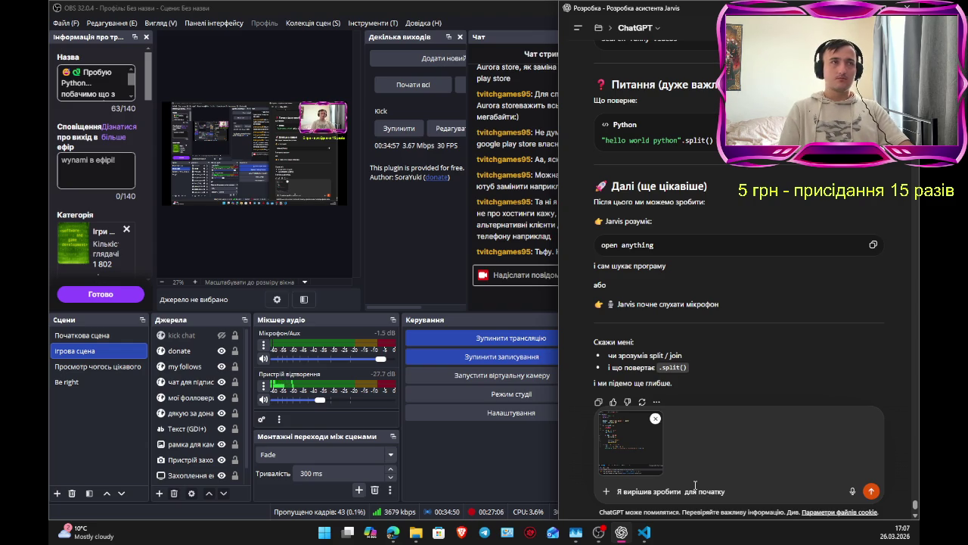
{"action": "type", "text": "т"}
{"action": "type", "text": "естовий "}
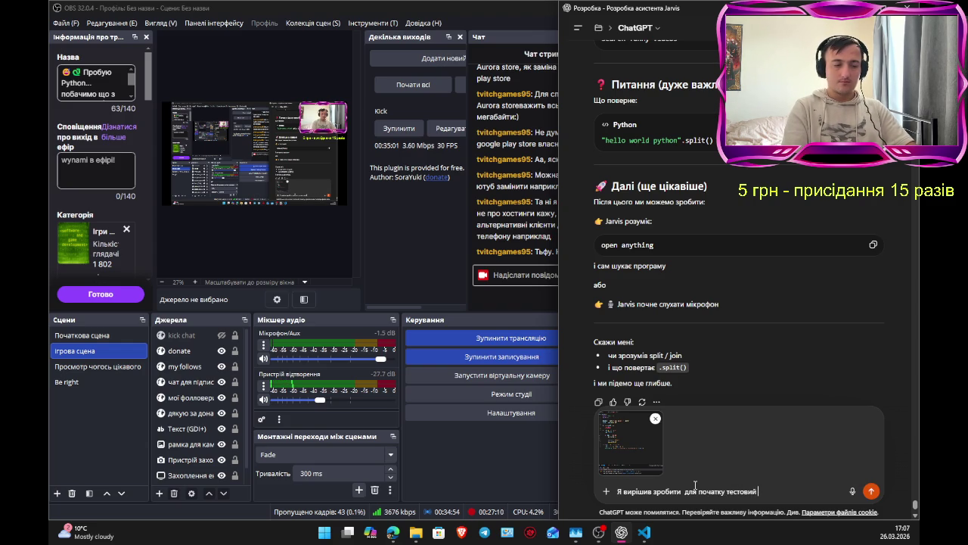
{"action": "type", "text": "спис"}
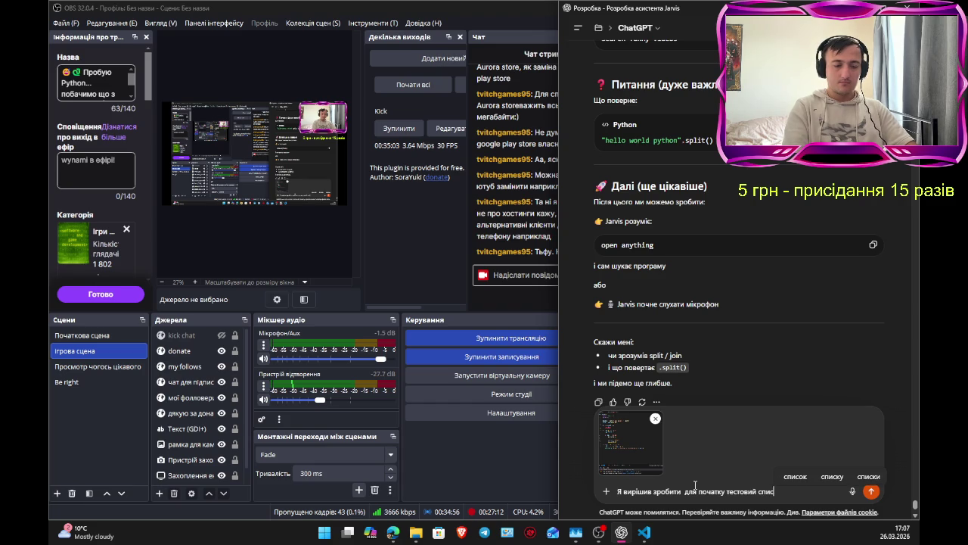
{"action": "type", "text": "ок і с"}
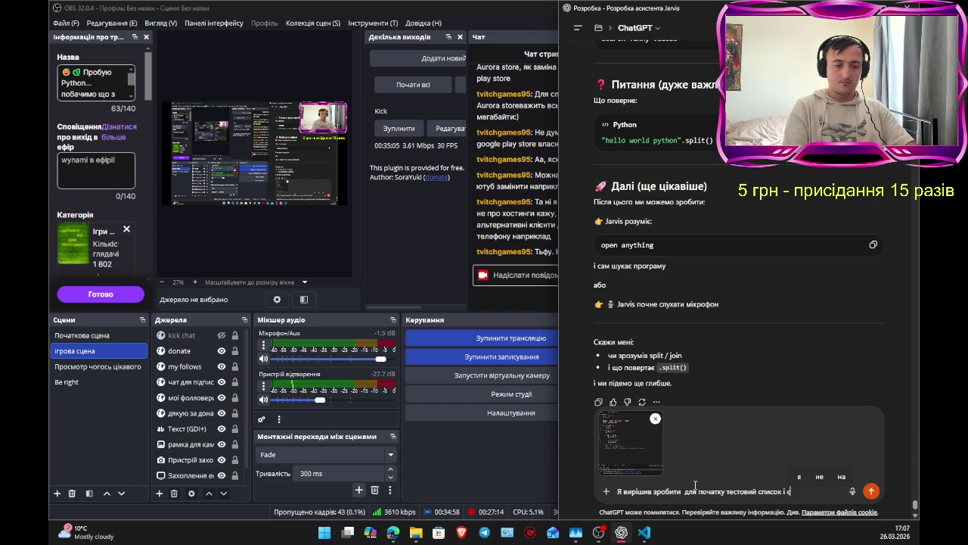
{"action": "type", "text": "пробувати пер"}
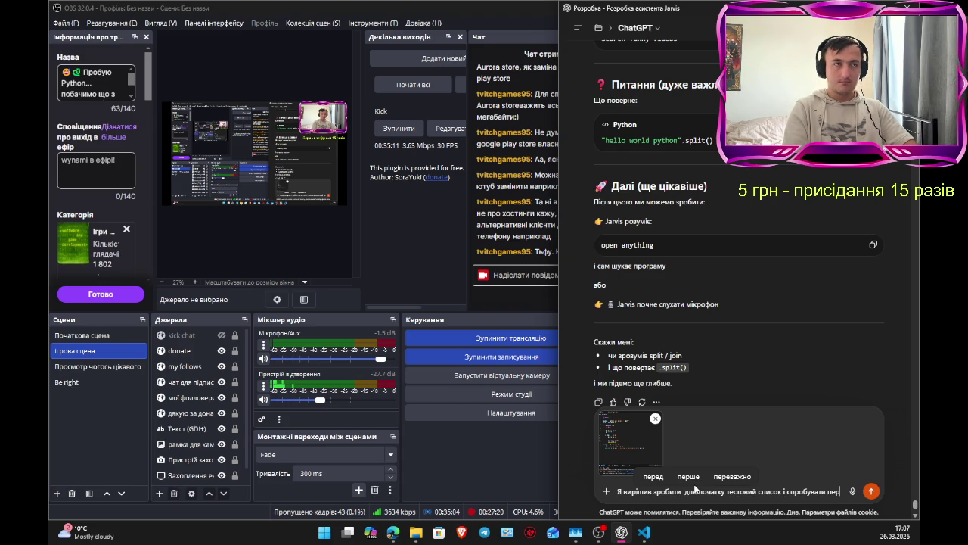
{"action": "type", "text": "ед тим як зап"}
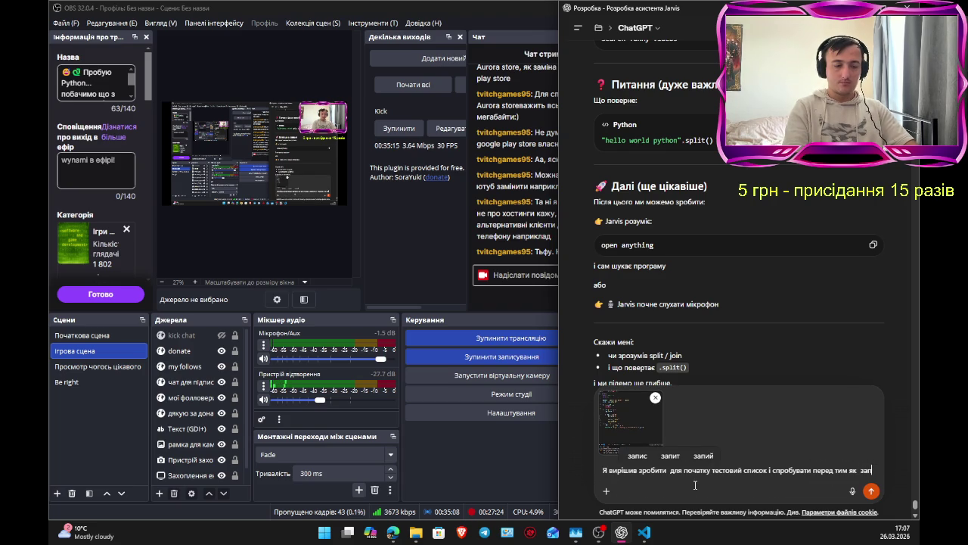
{"action": "type", "text": "исувати в програму і столкнувся з проблем"}
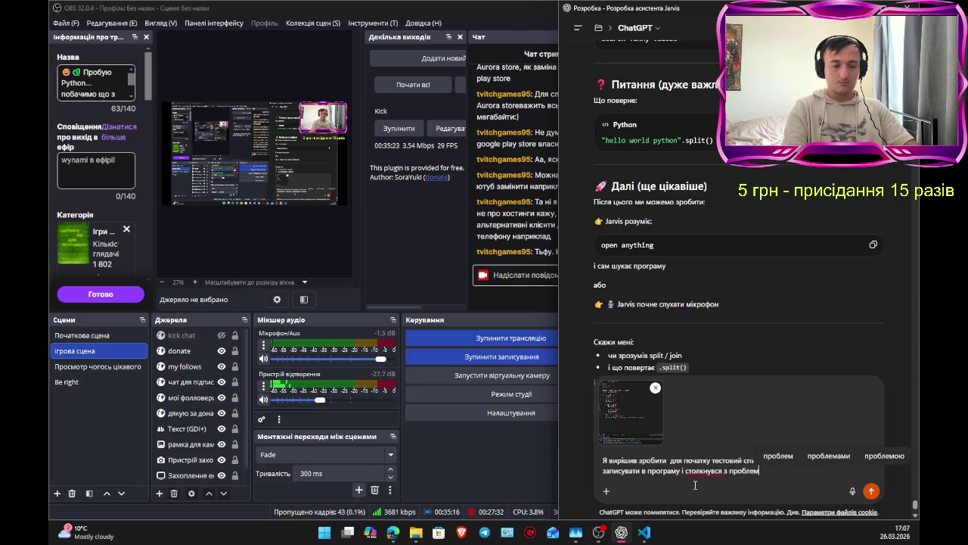
{"action": "type", "text": "ою тако"}
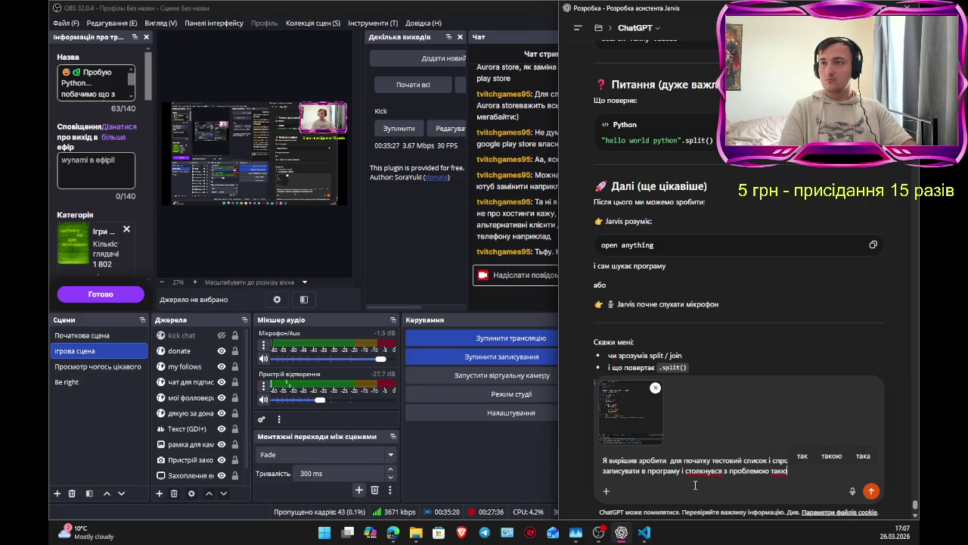
{"action": "type", "text": "ю"}
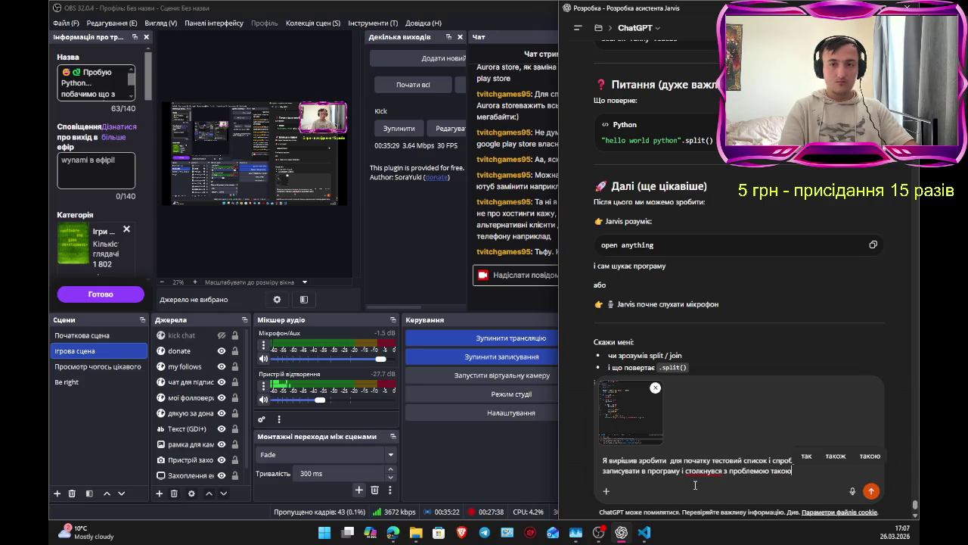
{"action": "key", "text": "Return"}
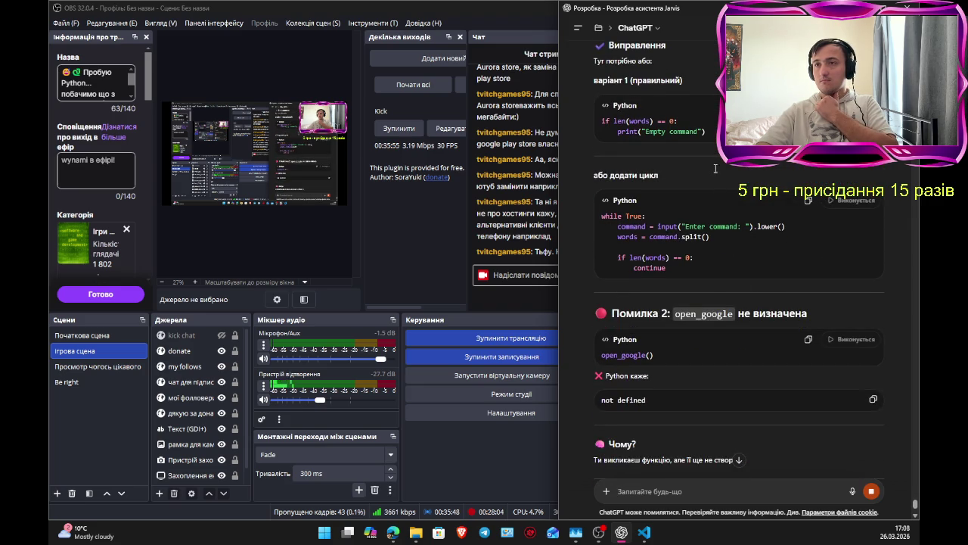
Step: Scroll back up to the 'Помилка 2' fix defining open_google() and open_youtube() with webbrowser.open
{"action": "scroll", "coordinate": [749, 378], "scroll_direction": "up", "scroll_amount": 15}
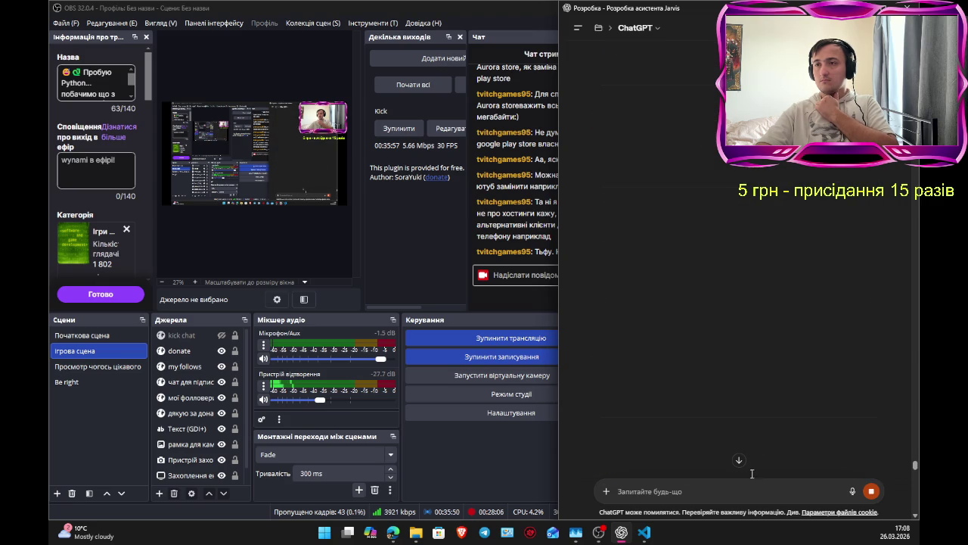
{"action": "left_click", "coordinate": [739, 460]}
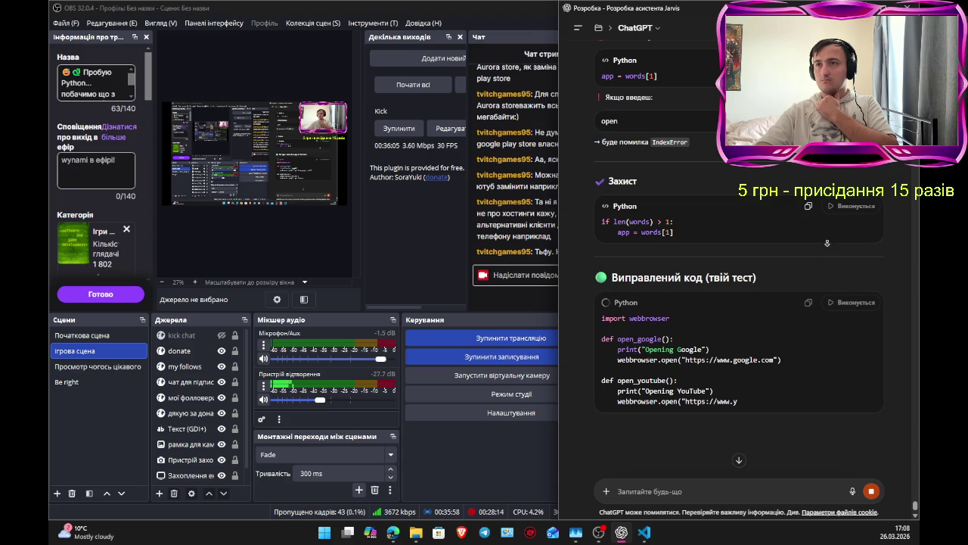
{"action": "scroll", "coordinate": [831, 458], "scroll_direction": "down", "scroll_amount": 15}
{"action": "scroll", "coordinate": [831, 457], "scroll_direction": "up", "scroll_amount": 10}
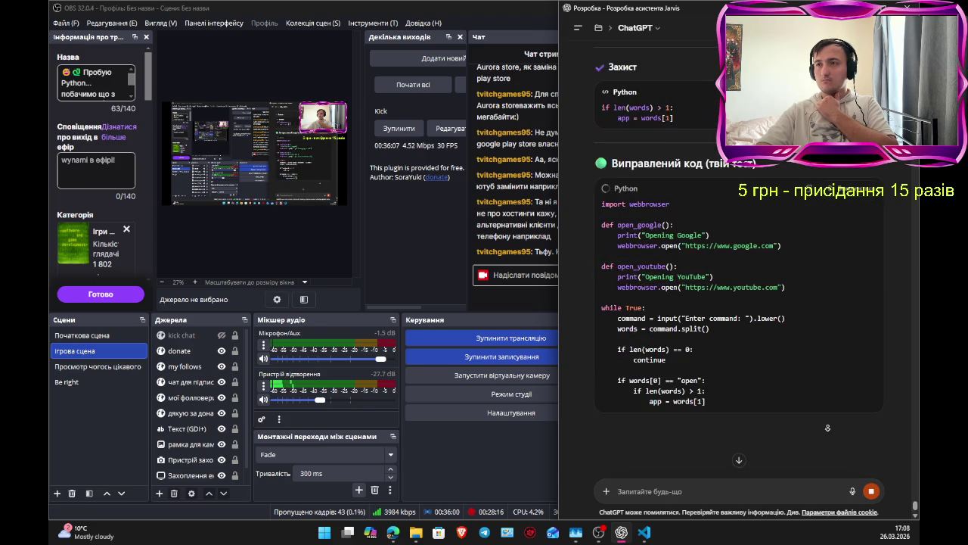
{"action": "left_click", "coordinate": [915, 501]}
{"action": "left_click_drag", "start_coordinate": [916, 501], "coordinate": [915, 502]}
{"action": "scroll", "coordinate": [915, 501], "scroll_direction": "up", "scroll_amount": 4}
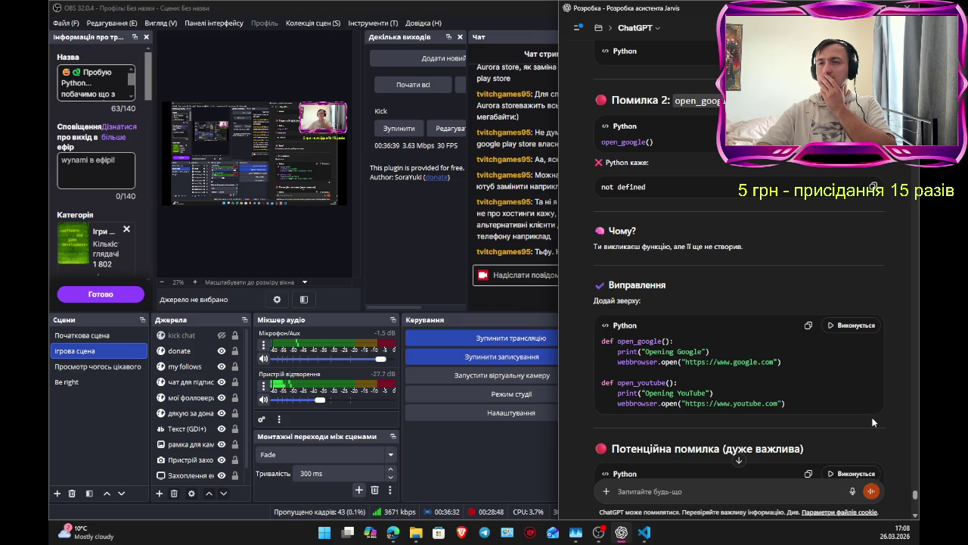
Step: Scroll past the IndexError warning and len(words) > 1 guard to 'Виправлений код (твій тест)'
{"action": "scroll", "coordinate": [870, 439], "scroll_direction": "down", "scroll_amount": 5}
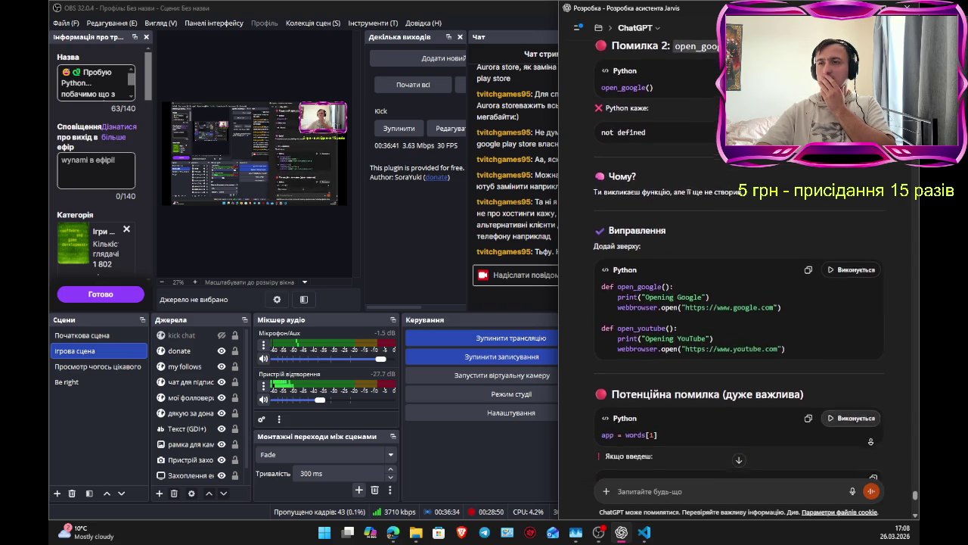
{"action": "scroll", "coordinate": [870, 444], "scroll_direction": "down", "scroll_amount": 1}
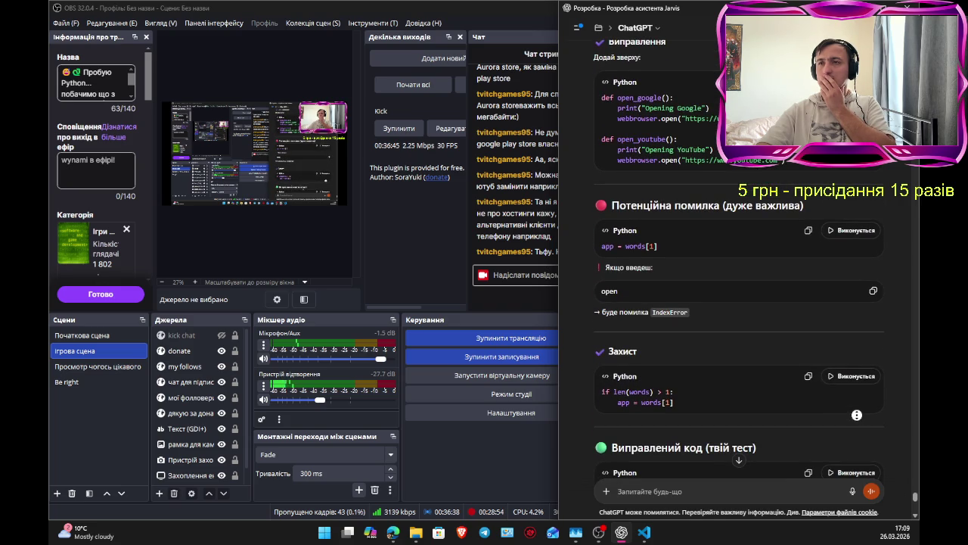
{"action": "scroll", "coordinate": [856, 426], "scroll_direction": "down", "scroll_amount": 1}
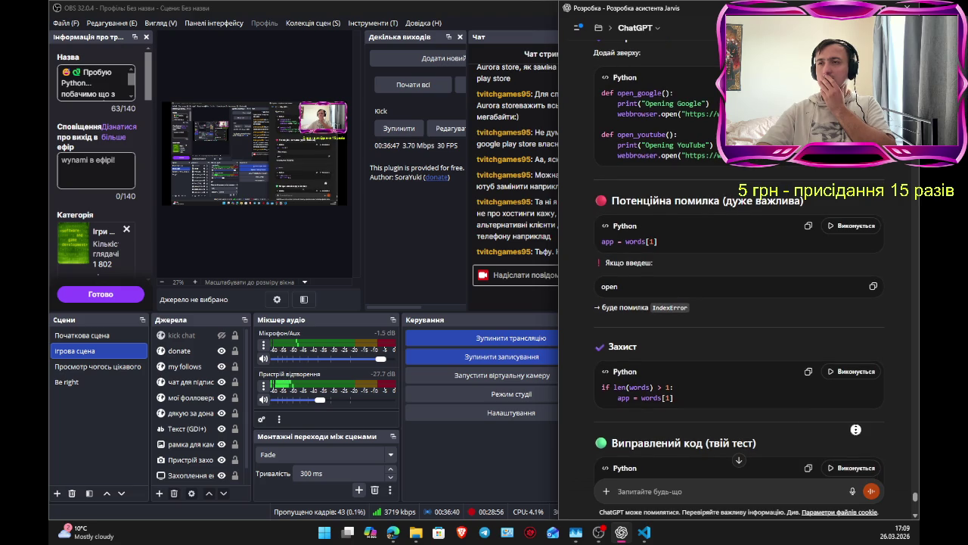
{"action": "scroll", "coordinate": [856, 439], "scroll_direction": "down", "scroll_amount": 2}
{"action": "scroll", "coordinate": [856, 450], "scroll_direction": "down", "scroll_amount": 3}
{"action": "scroll", "coordinate": [856, 450], "scroll_direction": "down", "scroll_amount": 2}
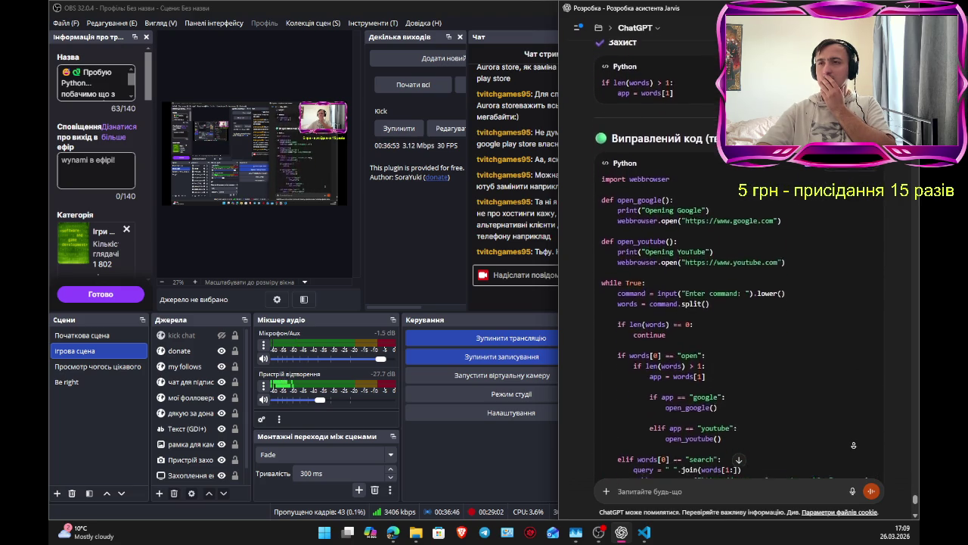
{"action": "scroll", "coordinate": [853, 444], "scroll_direction": "down", "scroll_amount": 2}
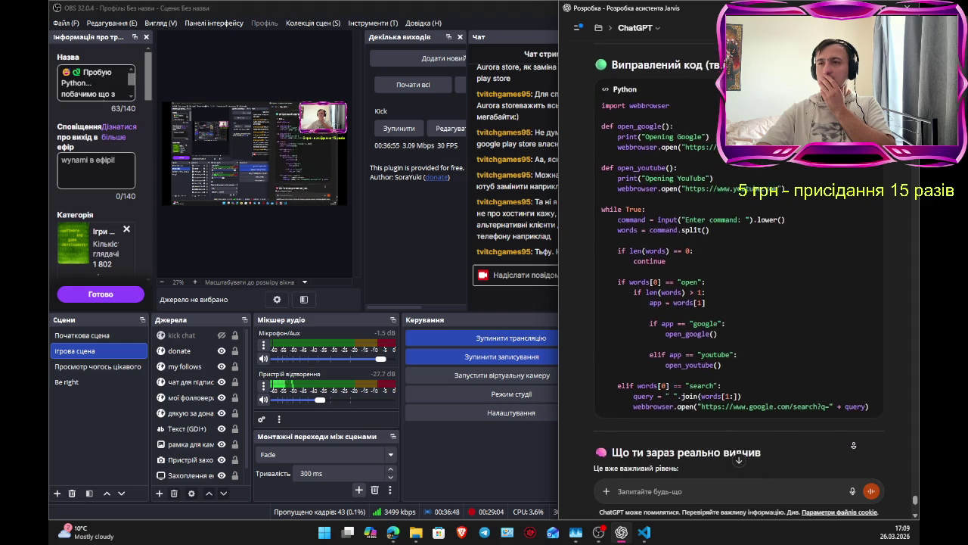
{"action": "scroll", "coordinate": [855, 446], "scroll_direction": "down", "scroll_amount": 1}
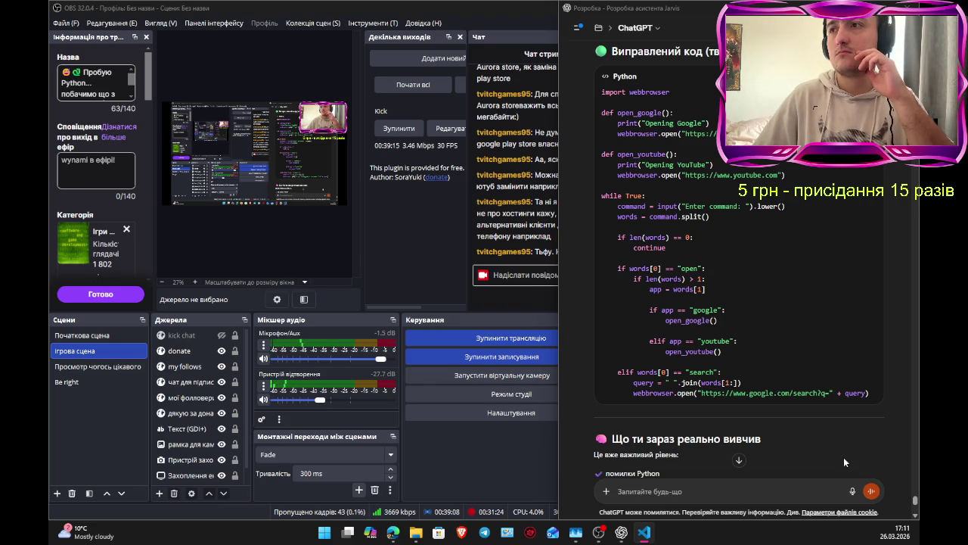
Step: Read to the reply's closing split() quiz and next Jarvis ideas, then switch away from Google
{"action": "scroll", "coordinate": [813, 424], "scroll_direction": "up", "scroll_amount": 10}
{"action": "scroll", "coordinate": [812, 424], "scroll_direction": "up", "scroll_amount": 5}
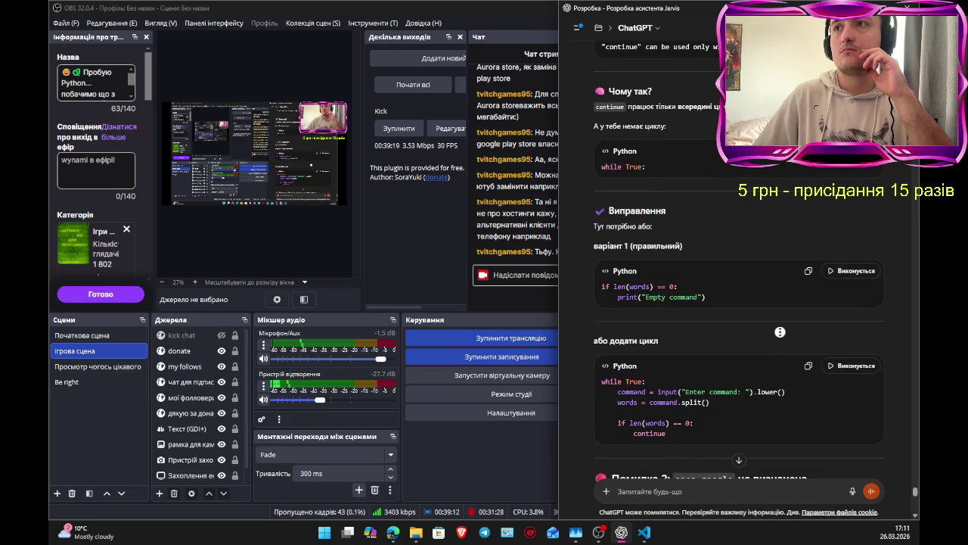
{"action": "scroll", "coordinate": [755, 250], "scroll_direction": "down", "scroll_amount": 15}
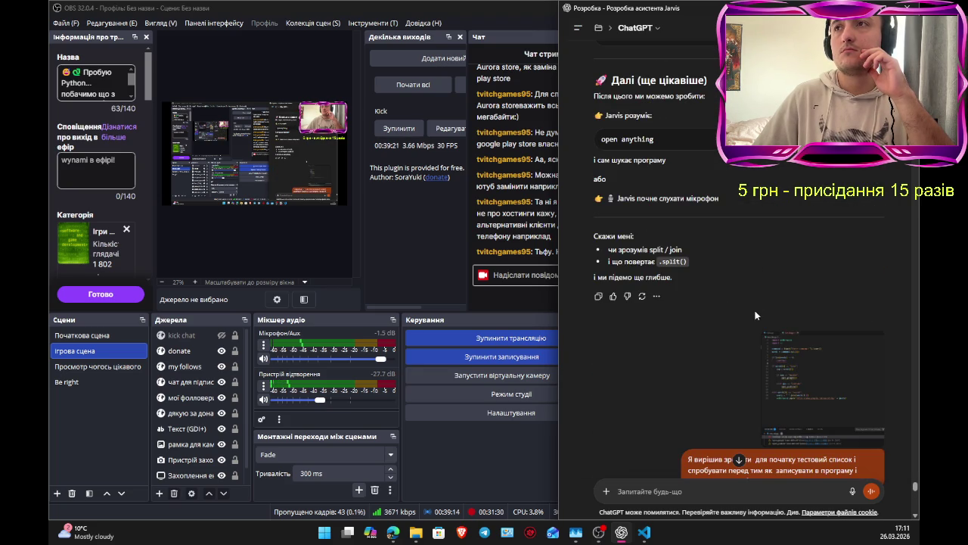
{"action": "scroll", "coordinate": [721, 391], "scroll_direction": "down", "scroll_amount": 1}
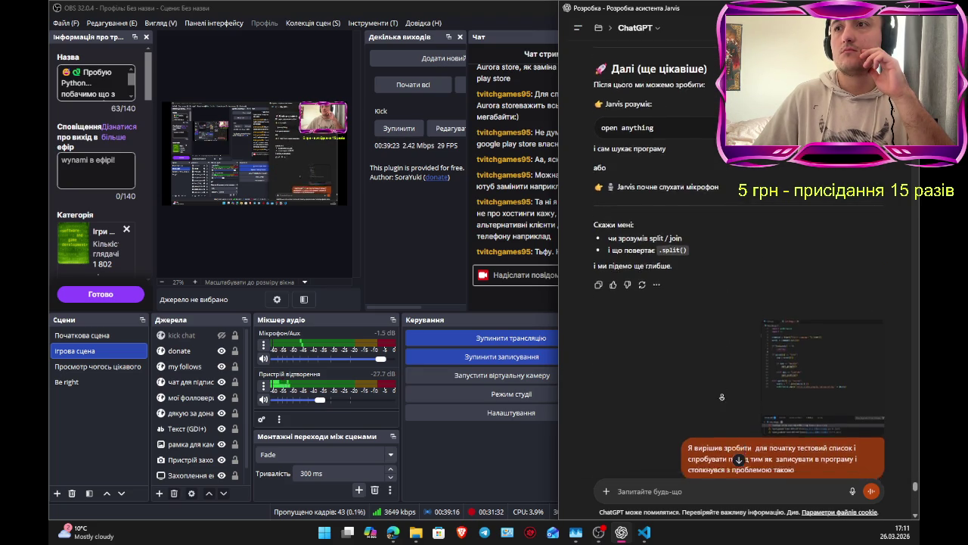
{"action": "scroll", "coordinate": [721, 391], "scroll_direction": "down", "scroll_amount": 10}
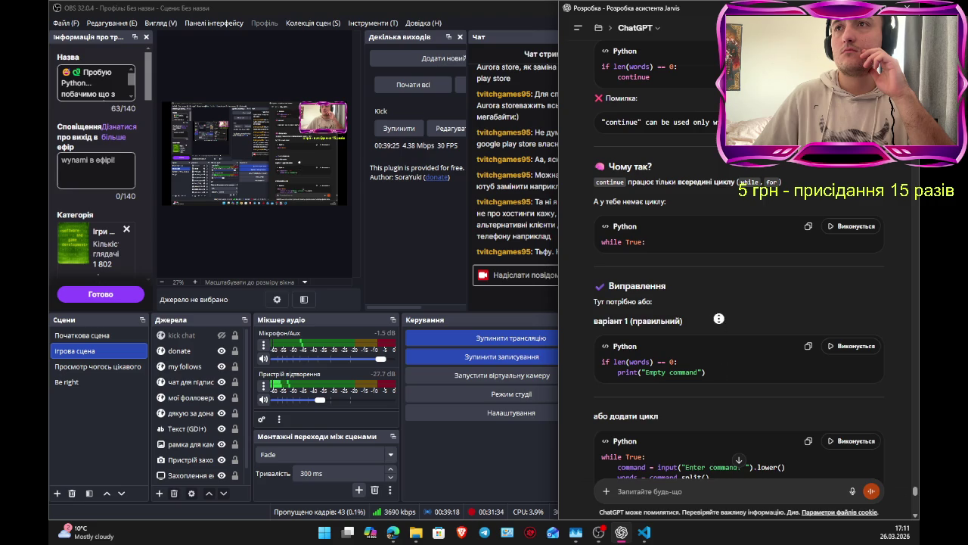
{"action": "scroll", "coordinate": [713, 318], "scroll_direction": "down", "scroll_amount": 15}
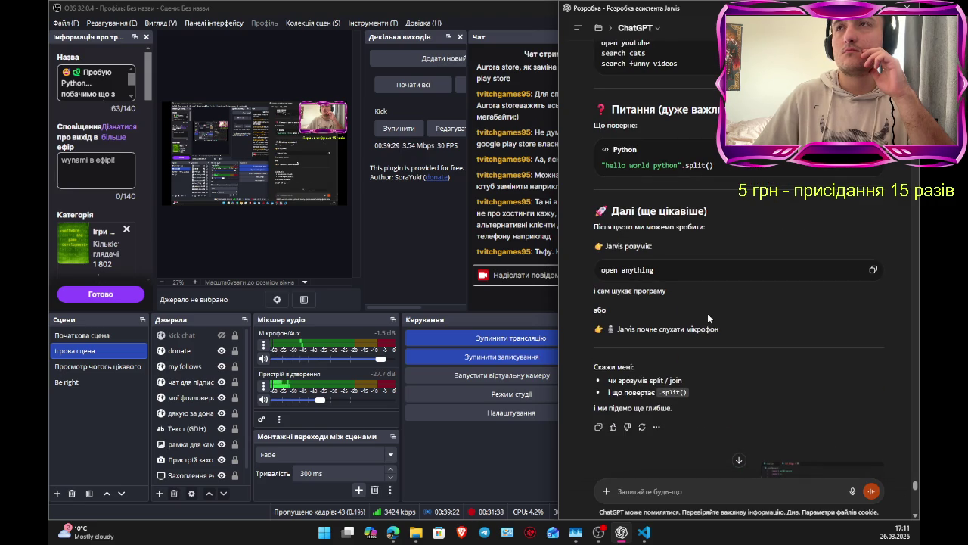
{"action": "scroll", "coordinate": [707, 302], "scroll_direction": "up", "scroll_amount": 1}
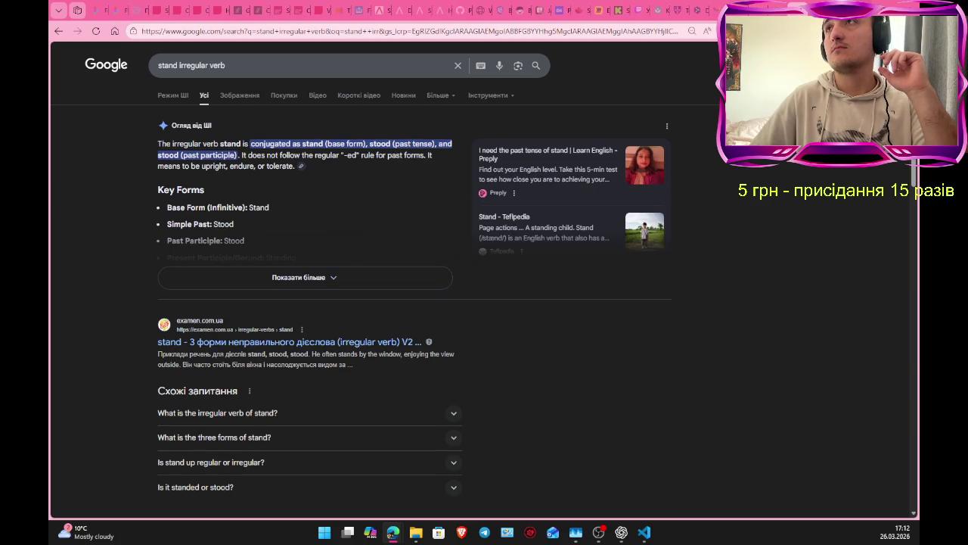
{"action": "key", "text": "alt+Tab"}
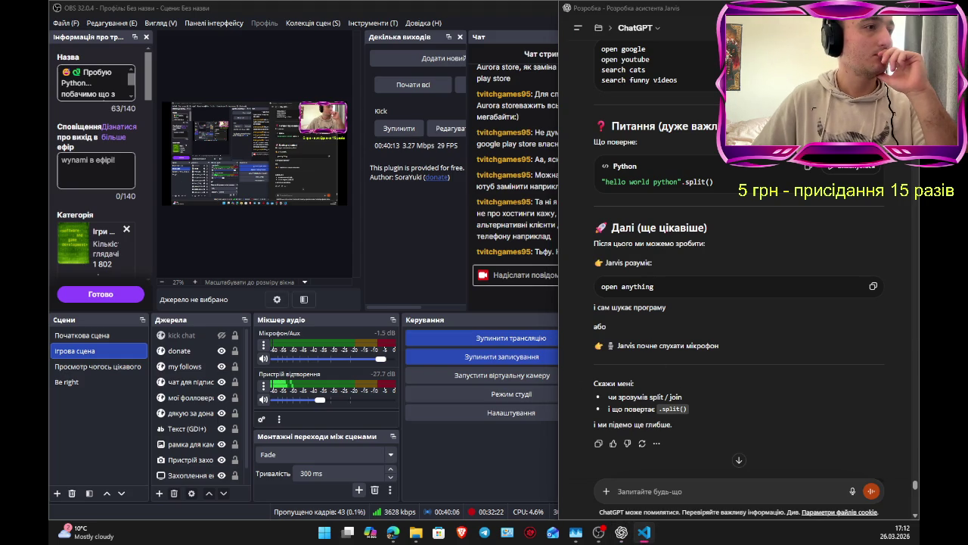
{"action": "key", "text": "super+d"}
{"action": "key", "text": "super+d"}
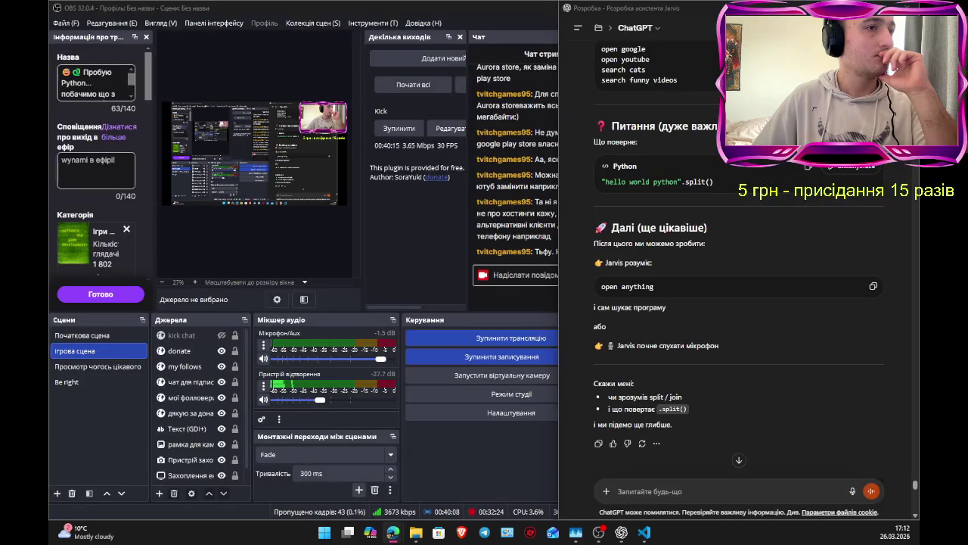
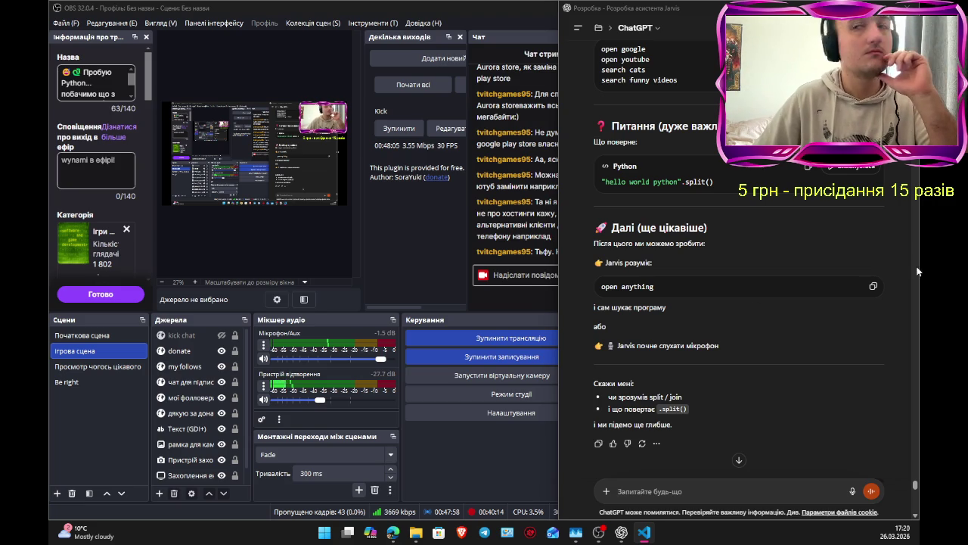
Step: Draft 'Я хотів зробити і пошук по google і щоб відкриває google що робилю не так' with the Jarvis code pasted
{"action": "left_click", "coordinate": [732, 490]}
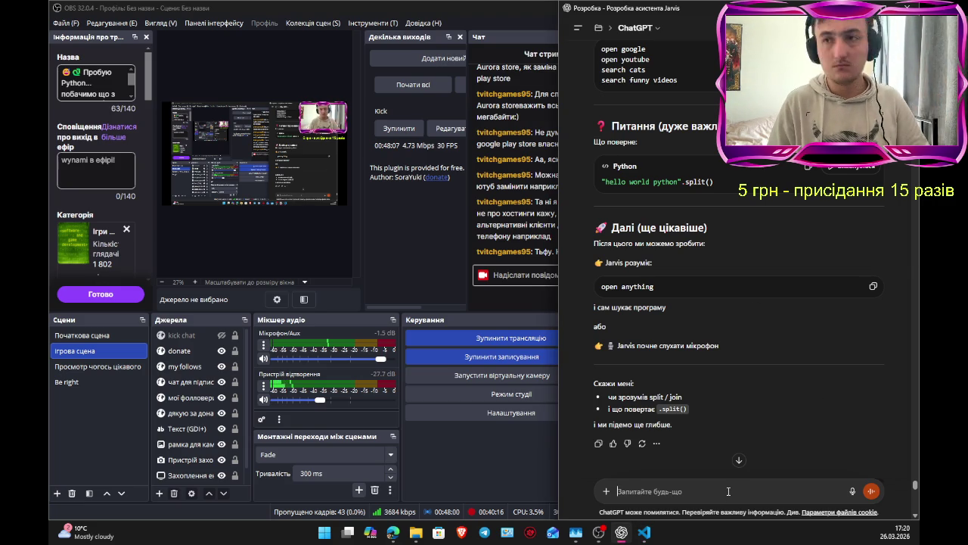
{"action": "type", "text": "Z [jns"}
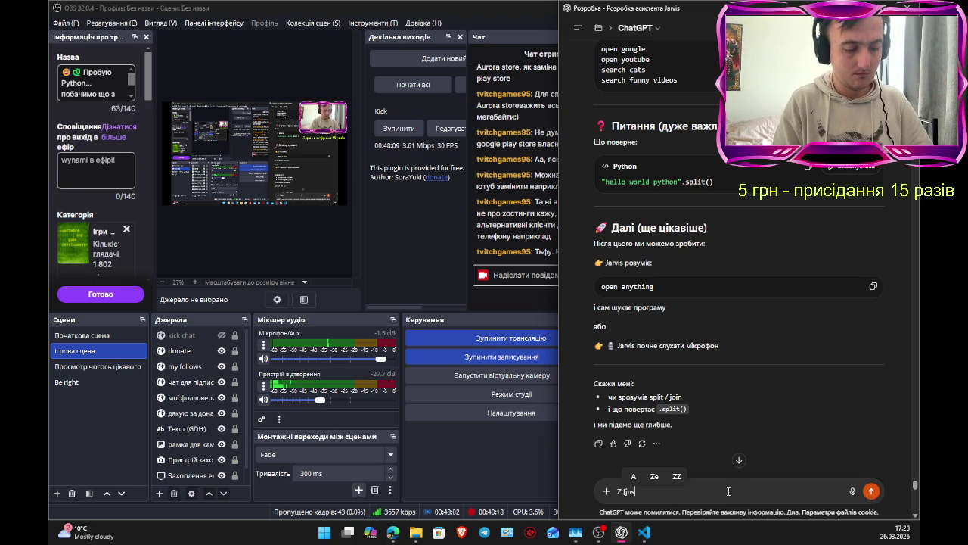
{"action": "type", "text": "d phj,bnb"}
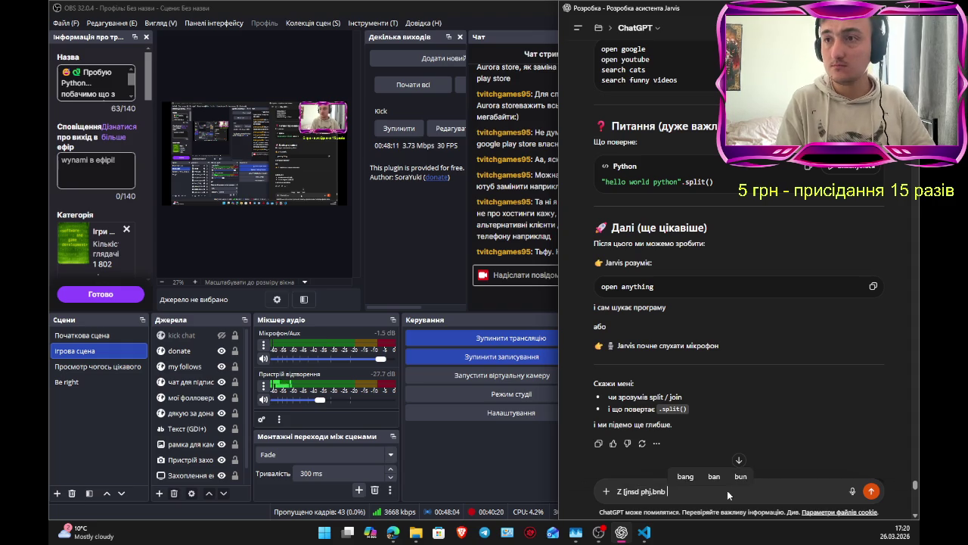
{"action": "key", "text": "BackSpace"}
{"action": "key", "text": "BackSpace"}
{"action": "key", "text": "BackSpace"}
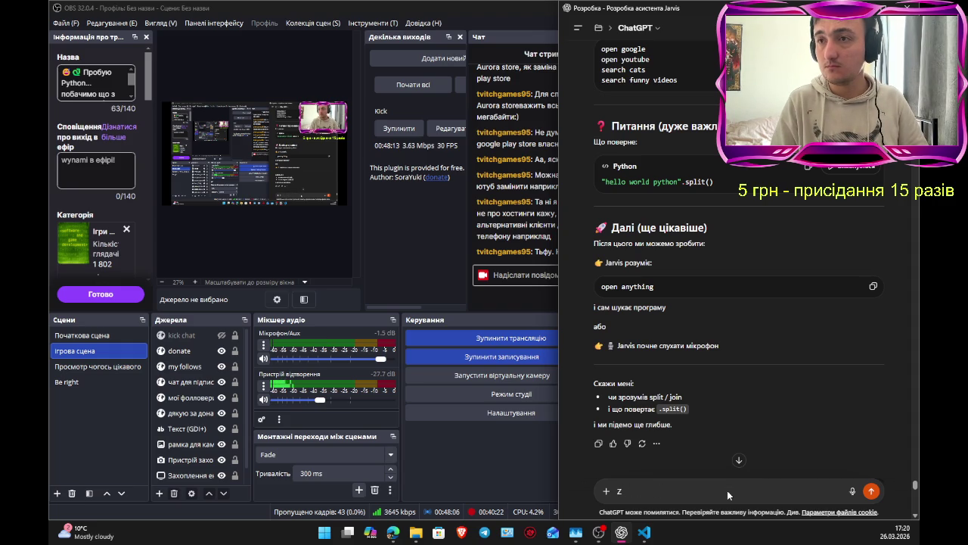
{"action": "key", "text": "BackSpace"}
{"action": "type", "text": "Я хотів зробити "}
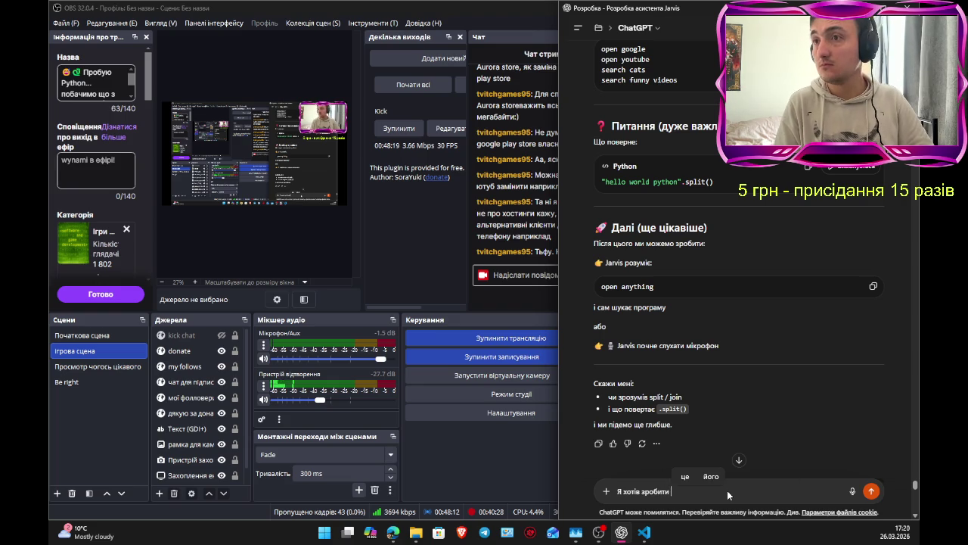
{"action": "type", "text": "і"}
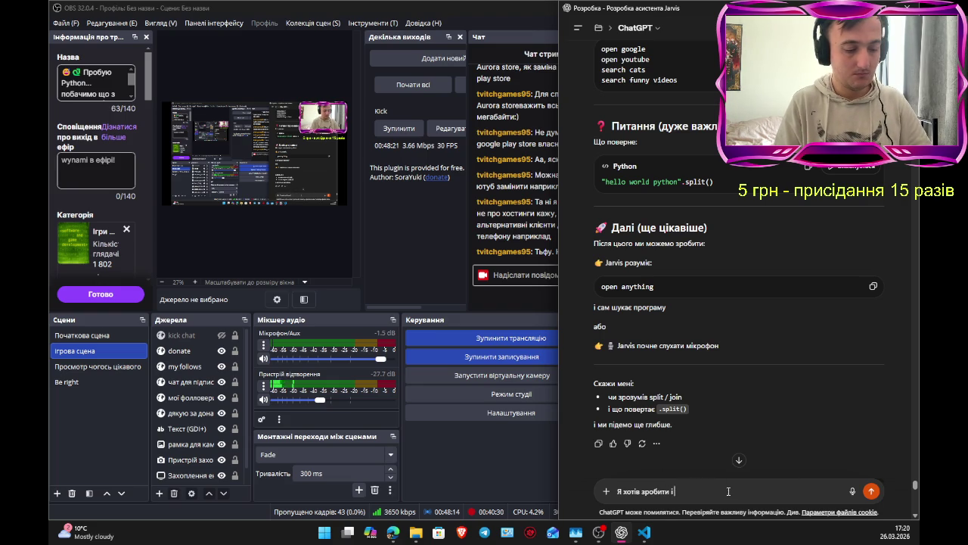
{"action": "type", "text": " пошук по "}
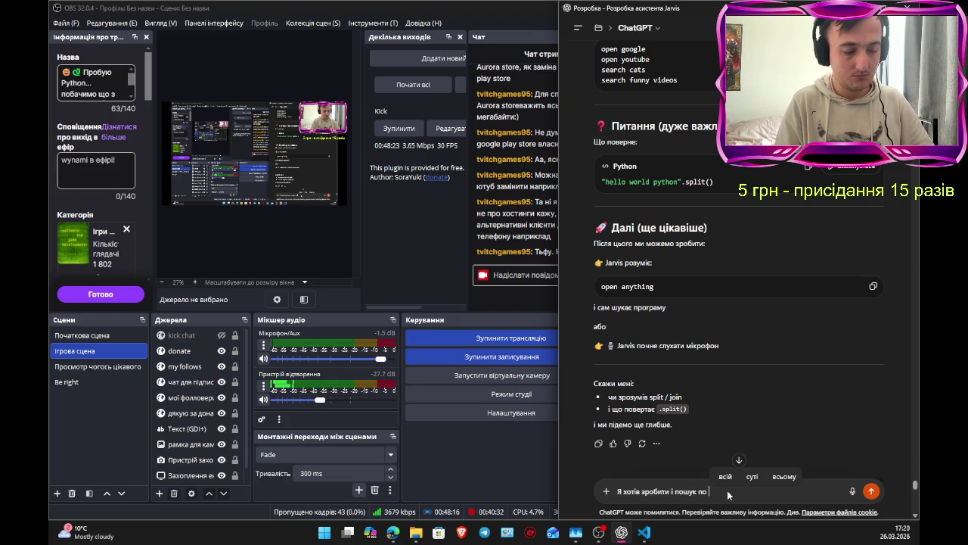
{"action": "type", "text": "goog"}
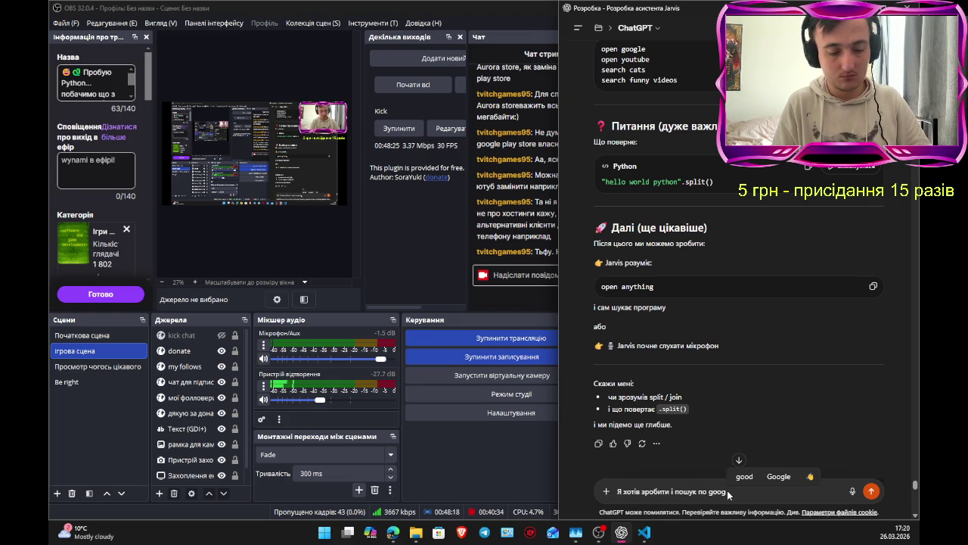
{"action": "type", "text": "le s oj"}
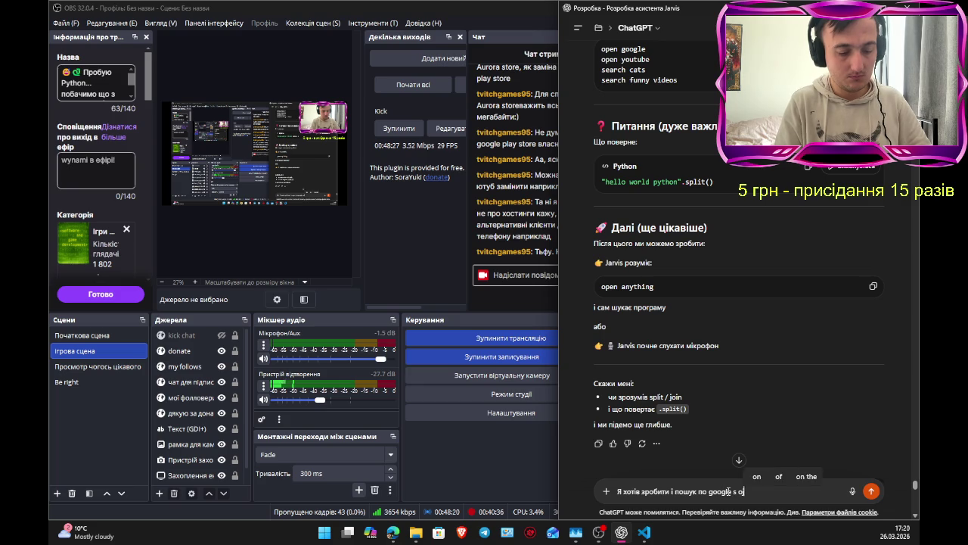
{"action": "key", "text": "BackSpace"}
{"action": "key", "text": "BackSpace"}
{"action": "key", "text": "BackSpace"}
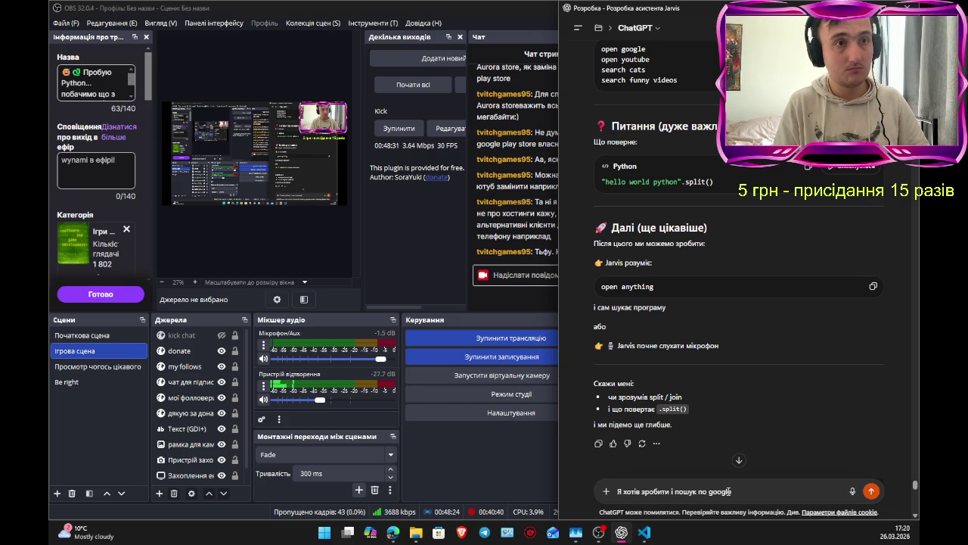
{"action": "type", "text": "і щоб відкрив"}
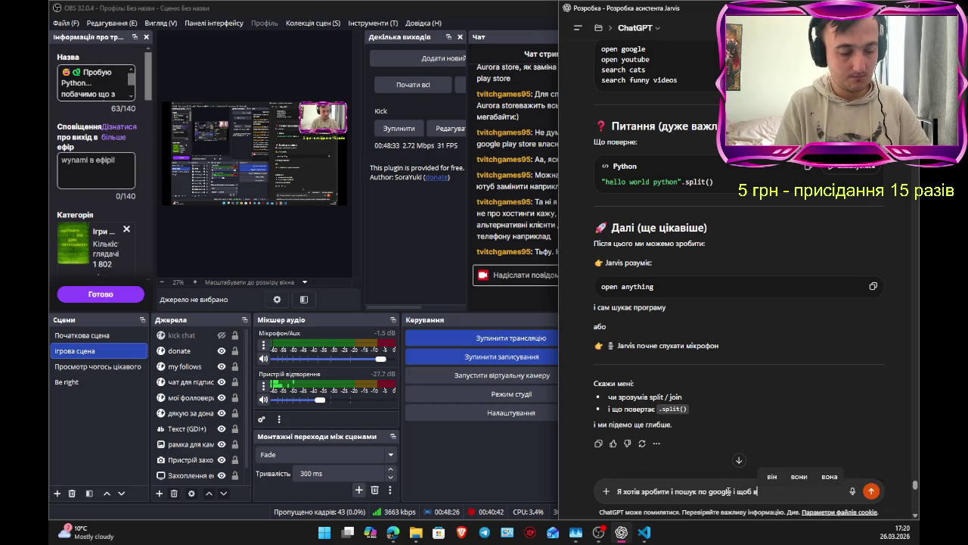
{"action": "type", "text": "ає "}
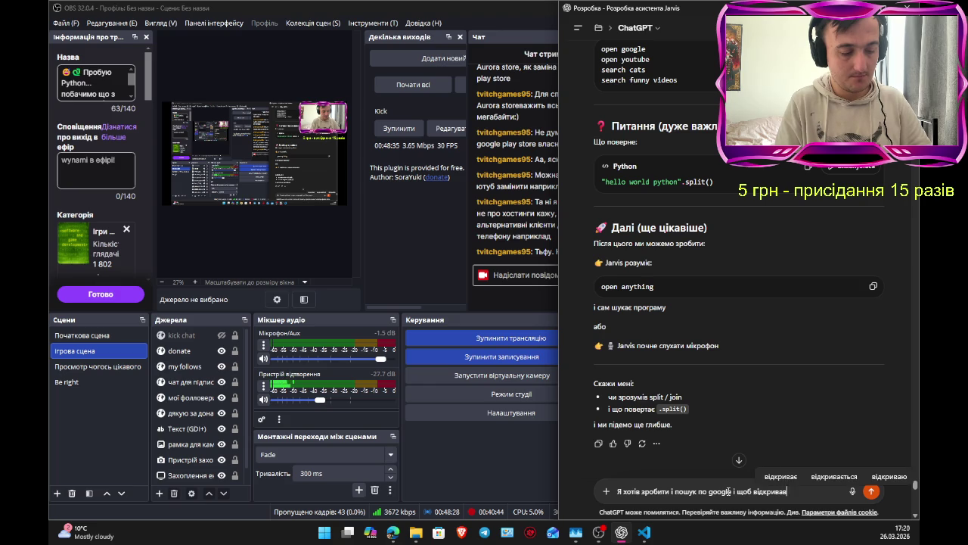
{"action": "type", "text": "google"}
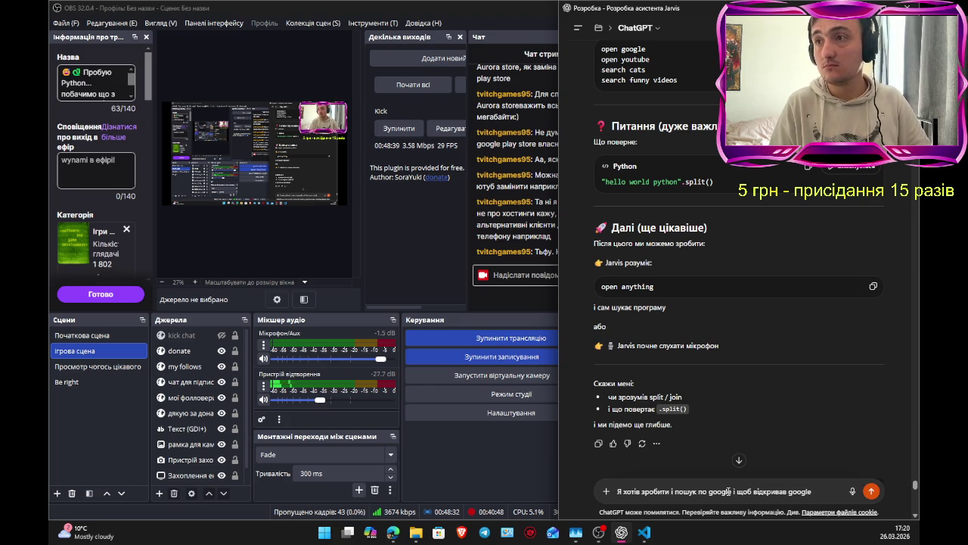
{"action": "type", "text": " що роб"}
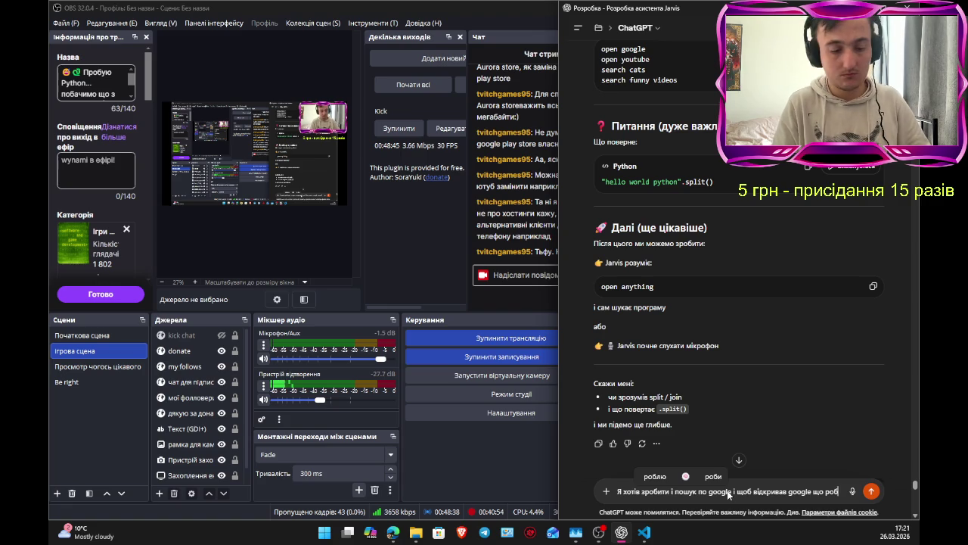
{"action": "type", "text": "и"}
{"action": "type", "text": "лю не так -"}
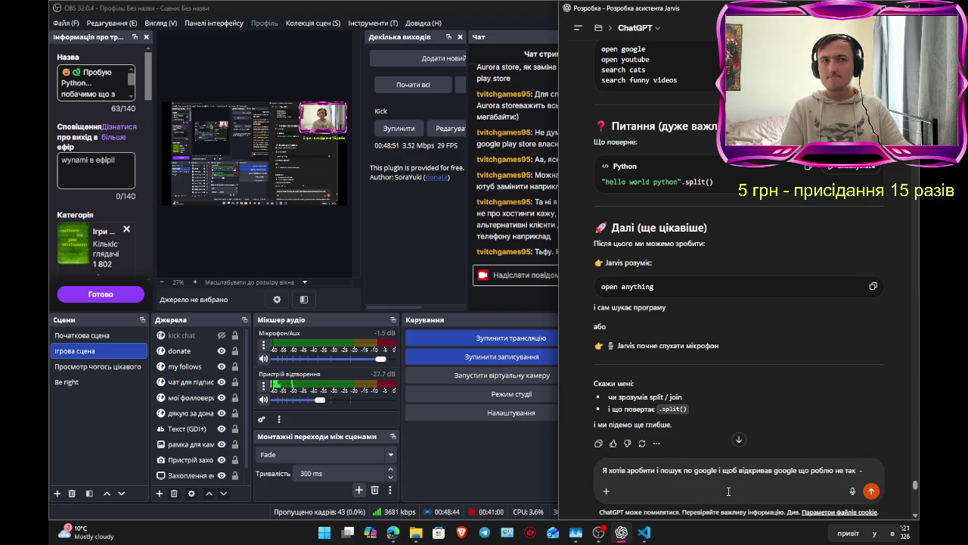
{"action": "key", "text": "ctrl+v"}
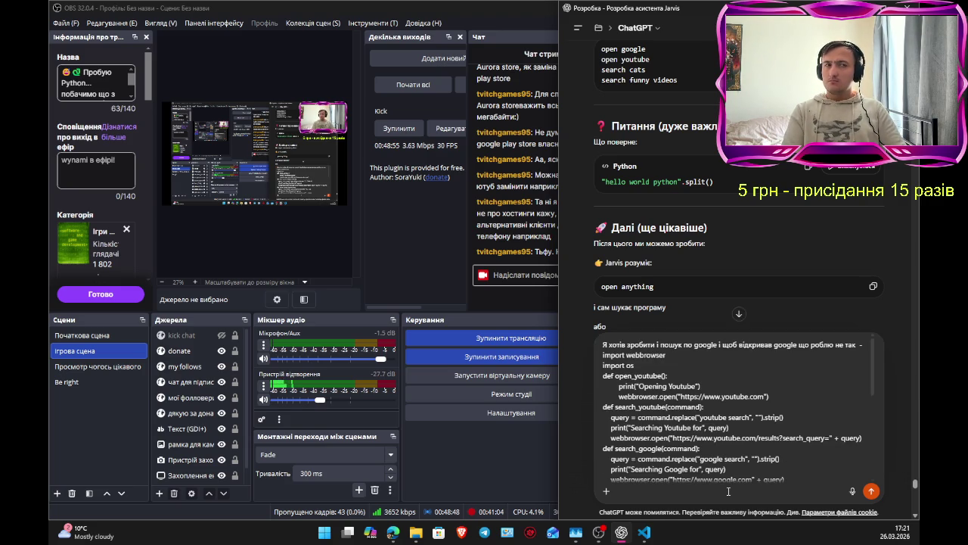
Step: Send the Google search question with the pasted Jarvis Python code to ChatGPT
{"action": "key", "text": "Return"}
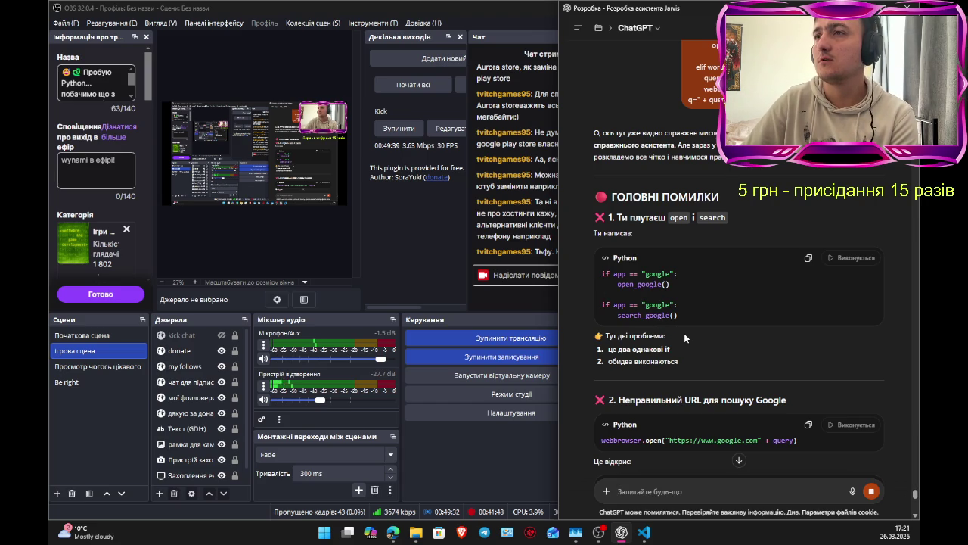
Step: Scroll to the ПРАВИЛЬНА СТРУКТУРА section with open_google, search_google, open_youtube and search_youtube functions
{"action": "middle_click", "coordinate": [704, 350]}
{"action": "scroll", "coordinate": [712, 366], "scroll_direction": "down", "scroll_amount": 2}
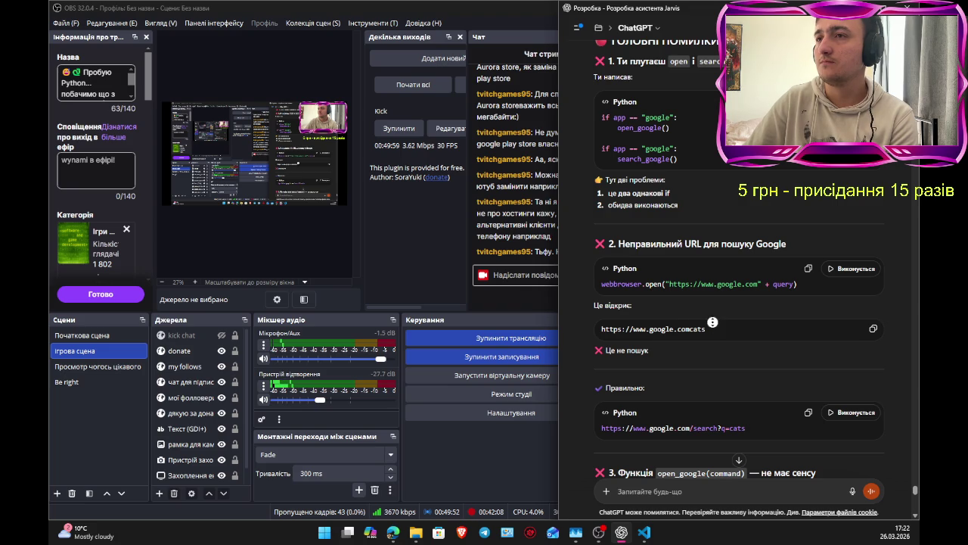
{"action": "scroll", "coordinate": [718, 342], "scroll_direction": "down", "scroll_amount": 1}
{"action": "scroll", "coordinate": [718, 342], "scroll_direction": "down", "scroll_amount": 2}
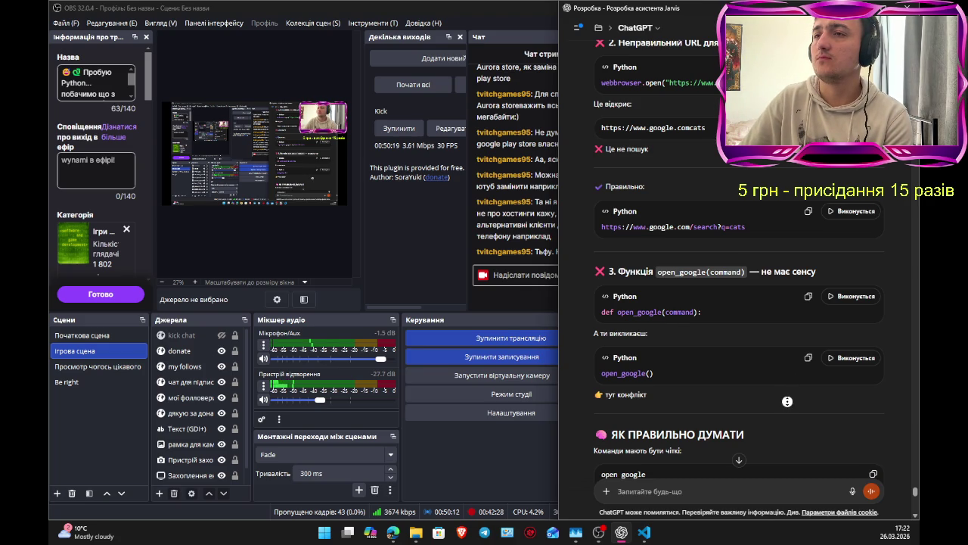
{"action": "scroll", "coordinate": [787, 401], "scroll_direction": "down", "scroll_amount": 3}
{"action": "scroll", "coordinate": [788, 426], "scroll_direction": "down", "scroll_amount": 2}
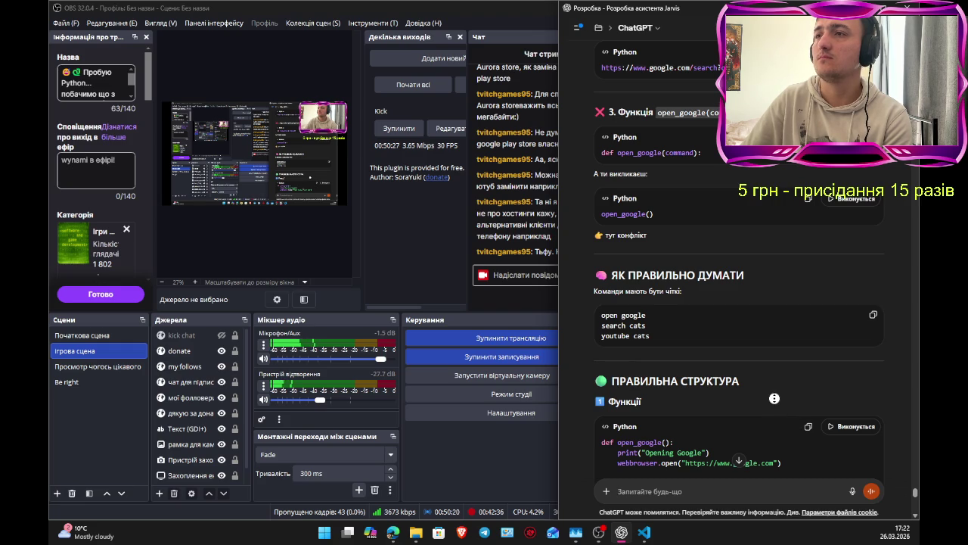
{"action": "scroll", "coordinate": [773, 422], "scroll_direction": "down", "scroll_amount": 1}
{"action": "scroll", "coordinate": [773, 422], "scroll_direction": "down", "scroll_amount": 5}
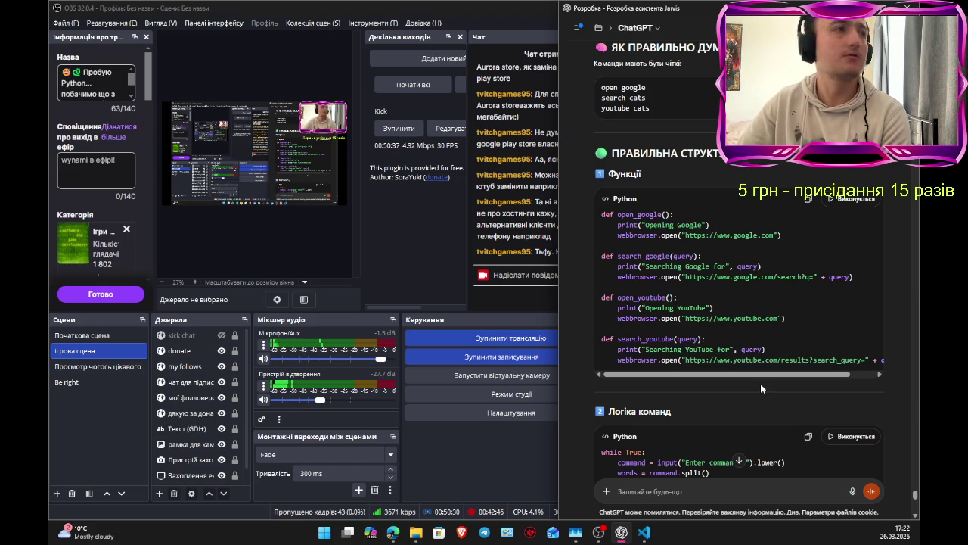
{"action": "key", "text": "alt+Tab"}
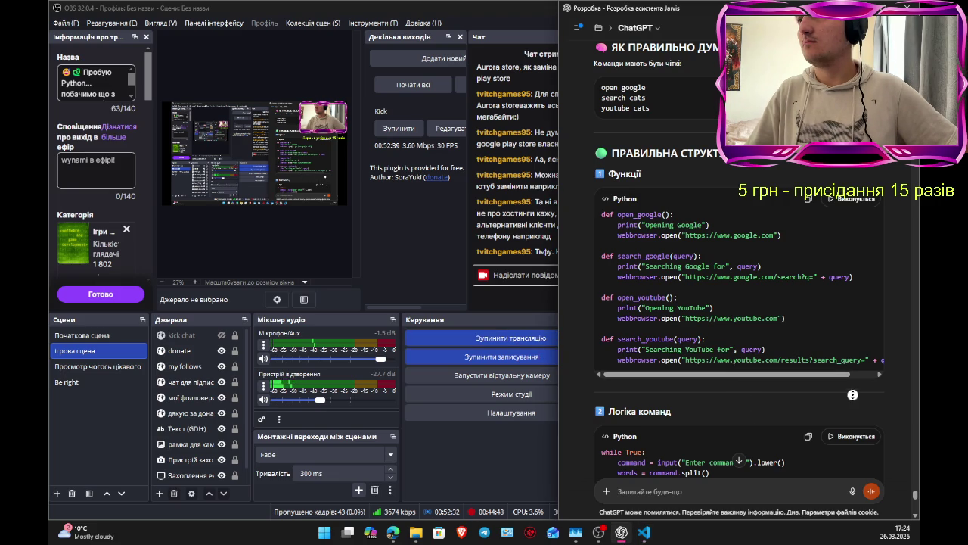
{"action": "scroll", "coordinate": [863, 421], "scroll_direction": "down", "scroll_amount": 1}
Step: Scroll past Логіка команд to the OPEN and SEARCH code blocks, dismissing the disk-space error
{"action": "scroll", "coordinate": [770, 299], "scroll_direction": "down", "scroll_amount": 5}
{"action": "scroll", "coordinate": [770, 300], "scroll_direction": "down", "scroll_amount": 1}
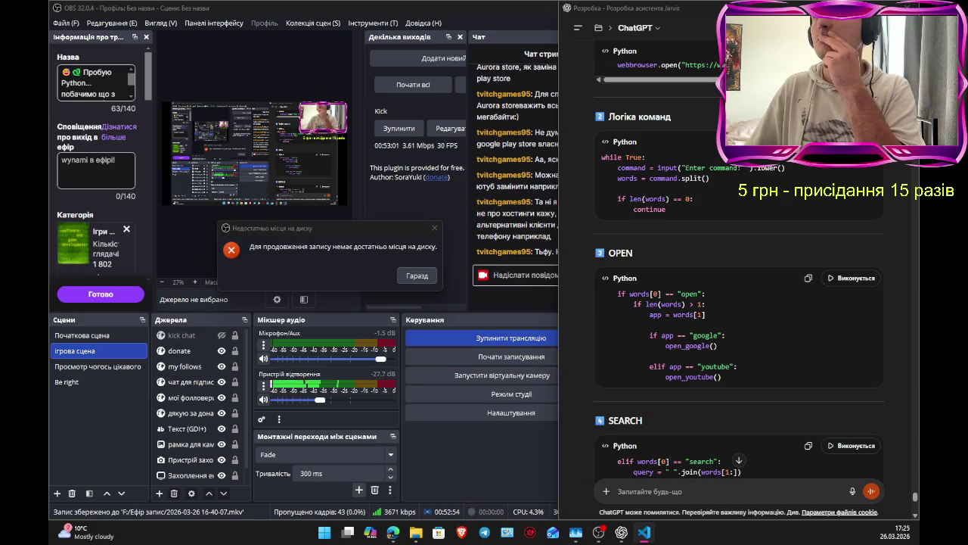
{"action": "left_click", "coordinate": [416, 275]}
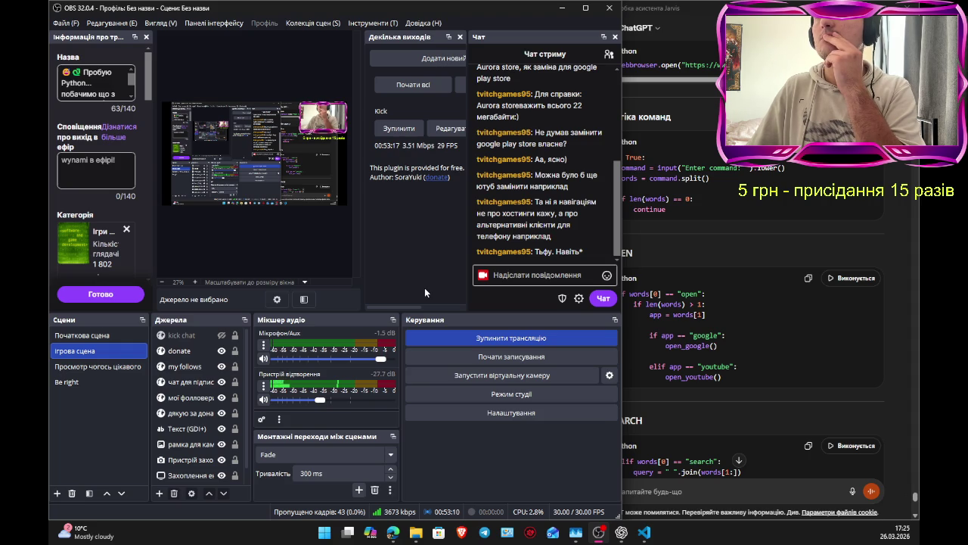
Step: Close the OBS not-enough-disk-space warning with Гаразд and return to ChatGPT
{"action": "left_click", "coordinate": [720, 253]}
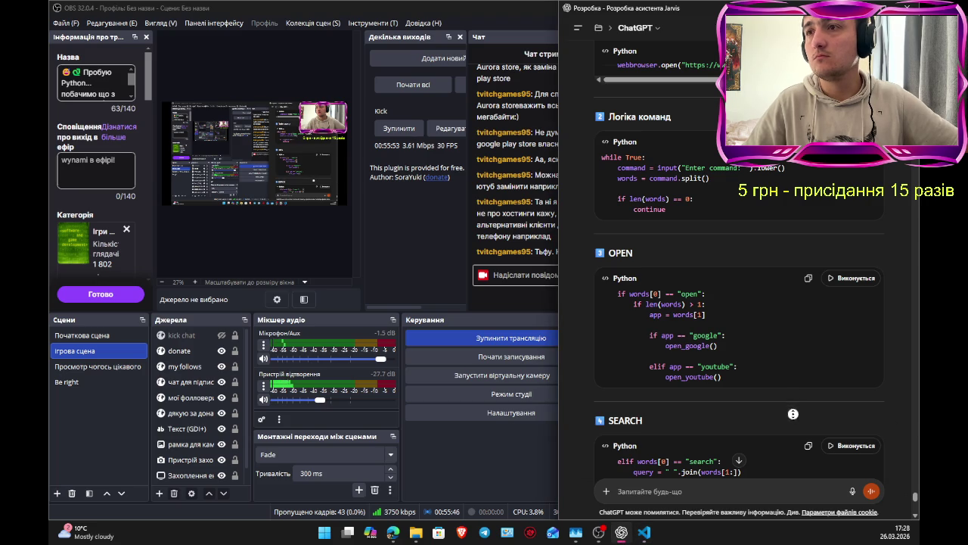
Step: Scroll down to the YOUTUBE SEARCH branch and the ТЕПЕР ПРАЦЮЄ heading
{"action": "scroll", "coordinate": [793, 434], "scroll_direction": "down", "scroll_amount": 1}
{"action": "scroll", "coordinate": [793, 434], "scroll_direction": "down", "scroll_amount": 3}
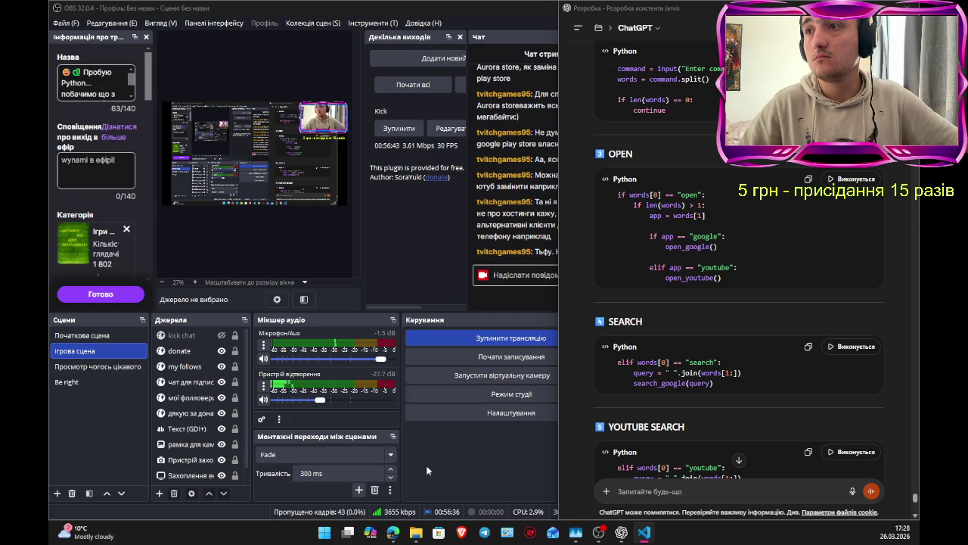
{"action": "middle_click", "coordinate": [753, 426]}
{"action": "scroll", "coordinate": [760, 434], "scroll_direction": "down", "scroll_amount": 1}
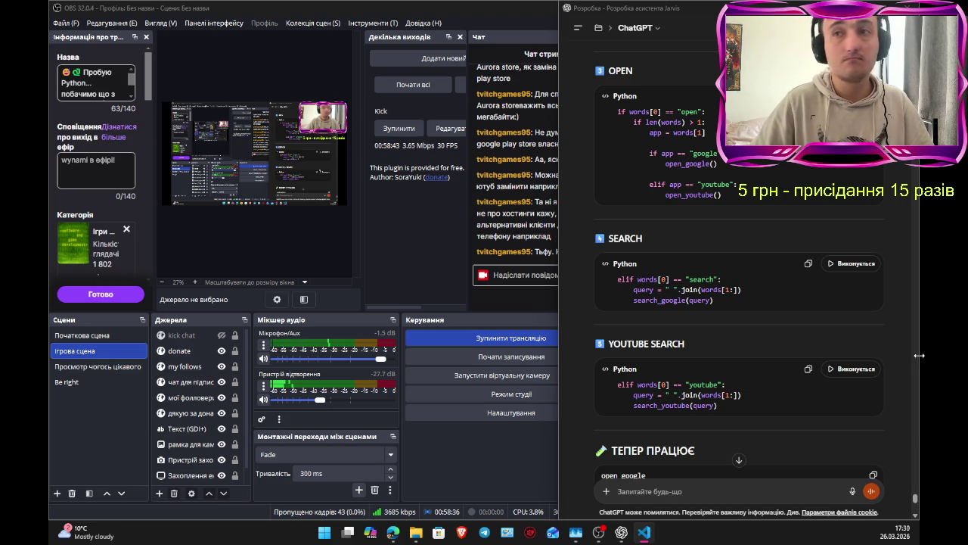
{"action": "left_click", "coordinate": [816, 427]}
Step: Show the ТЕПЕР ПРАЦЮЄ example commands, switch to VS Code, then scroll the reply back up
{"action": "scroll", "coordinate": [815, 427], "scroll_direction": "down", "scroll_amount": 2}
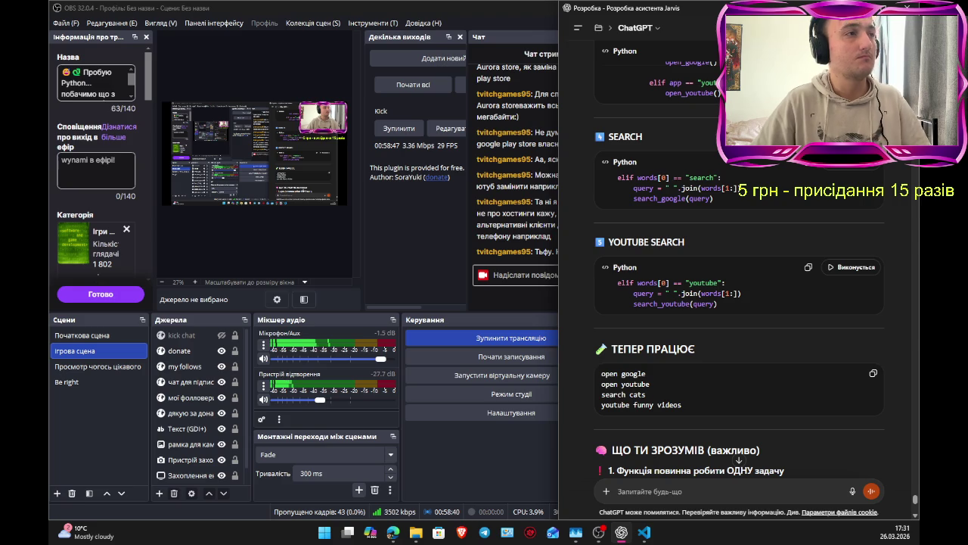
{"action": "key", "text": "alt+Tab"}
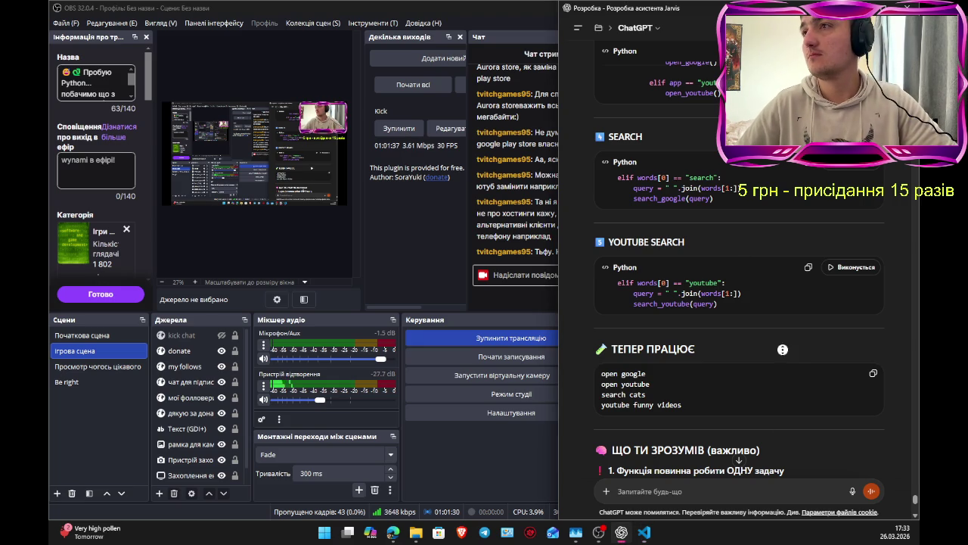
{"action": "scroll", "coordinate": [793, 318], "scroll_direction": "up", "scroll_amount": 2}
Step: Scroll back to the parsing explanation showing split() turning 'open google' into words[0] and words[1]
{"action": "scroll", "coordinate": [793, 301], "scroll_direction": "up", "scroll_amount": 15}
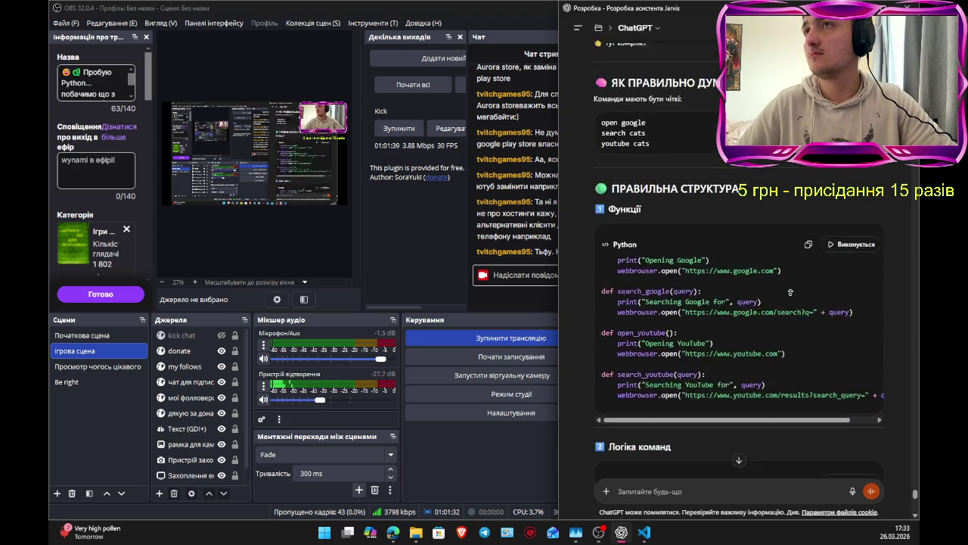
{"action": "scroll", "coordinate": [789, 291], "scroll_direction": "up", "scroll_amount": 15}
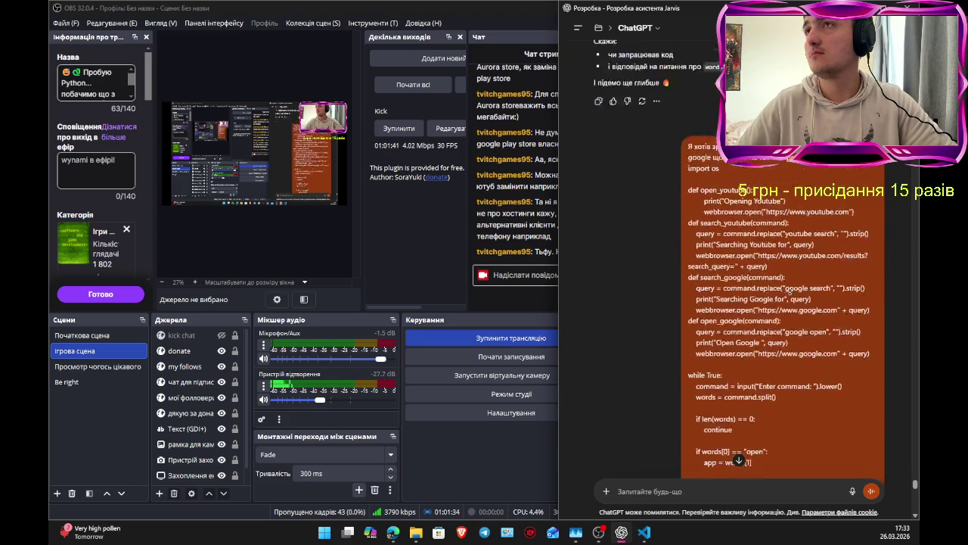
{"action": "scroll", "coordinate": [790, 290], "scroll_direction": "up", "scroll_amount": 2}
{"action": "scroll", "coordinate": [782, 264], "scroll_direction": "up", "scroll_amount": 10}
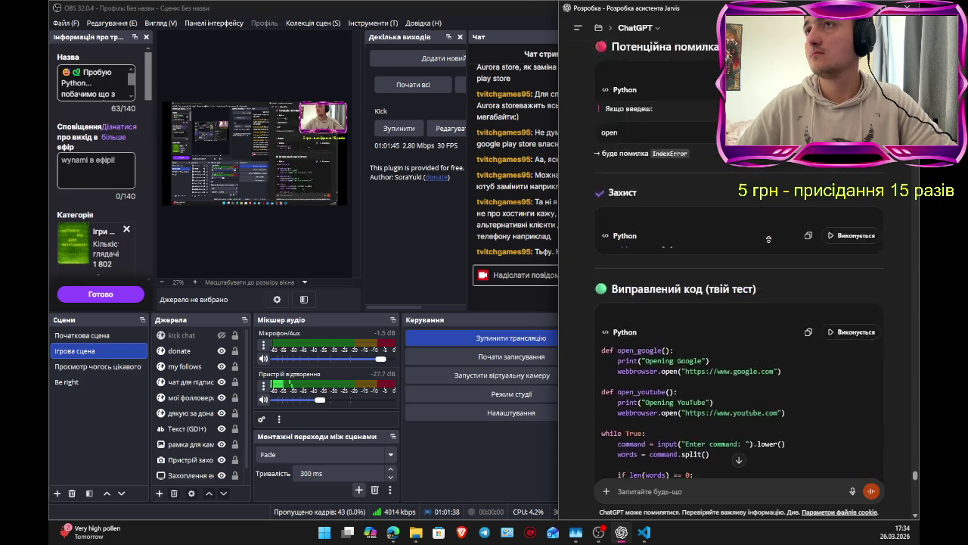
{"action": "scroll", "coordinate": [759, 269], "scroll_direction": "up", "scroll_amount": 6}
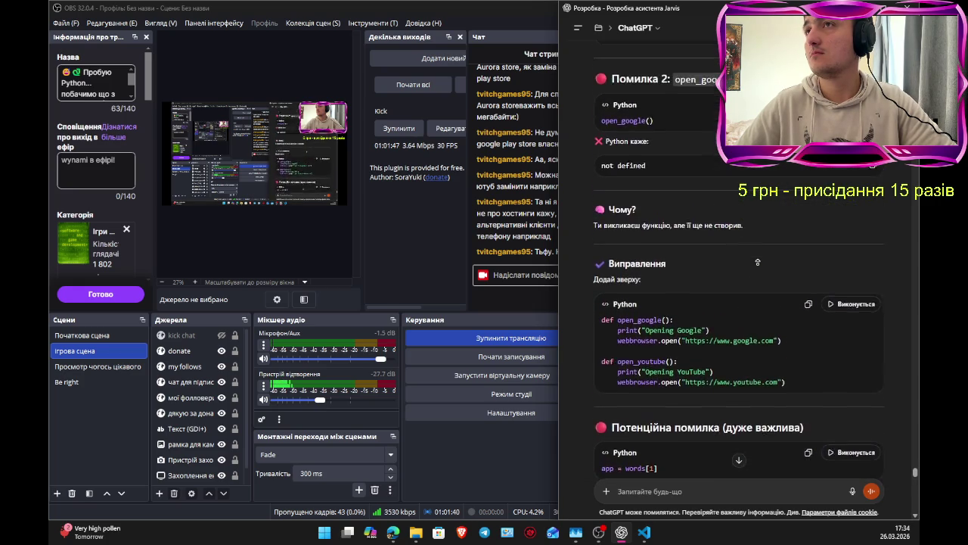
{"action": "scroll", "coordinate": [756, 257], "scroll_direction": "up", "scroll_amount": 11}
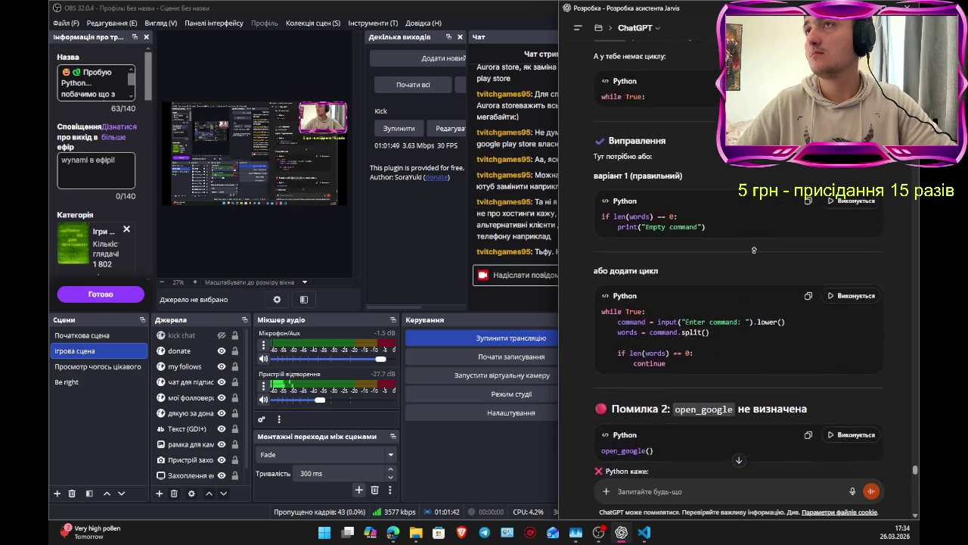
{"action": "scroll", "coordinate": [753, 248], "scroll_direction": "up", "scroll_amount": 2}
{"action": "scroll", "coordinate": [753, 248], "scroll_direction": "down", "scroll_amount": 20}
{"action": "scroll", "coordinate": [753, 248], "scroll_direction": "up", "scroll_amount": 5}
{"action": "scroll", "coordinate": [753, 249], "scroll_direction": "up", "scroll_amount": 12}
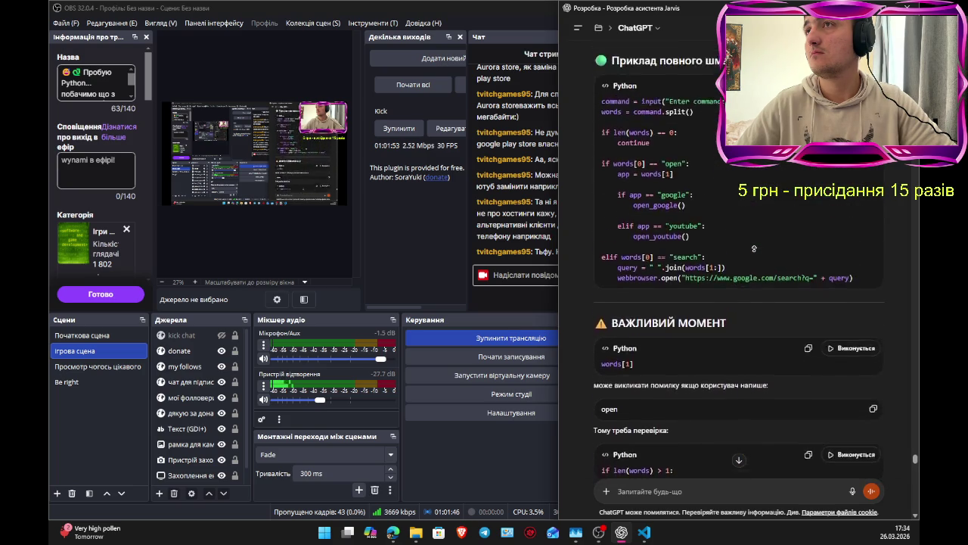
{"action": "scroll", "coordinate": [745, 230], "scroll_direction": "up", "scroll_amount": 3}
{"action": "scroll", "coordinate": [739, 219], "scroll_direction": "up", "scroll_amount": 6}
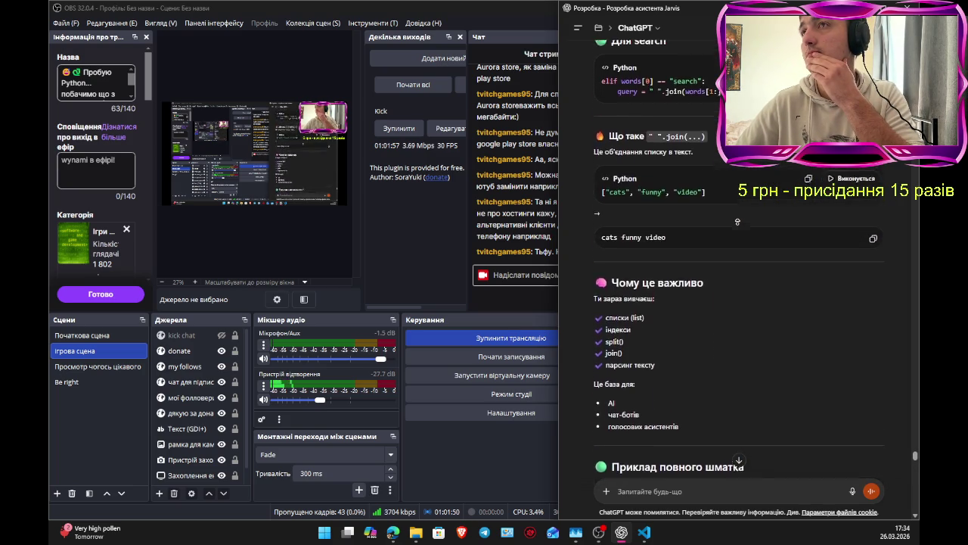
{"action": "scroll", "coordinate": [738, 222], "scroll_direction": "up", "scroll_amount": 15}
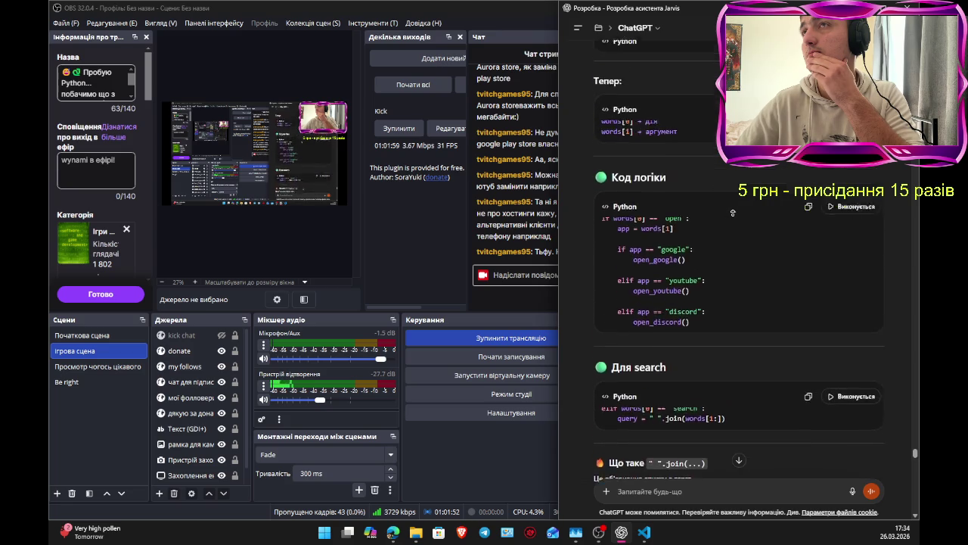
{"action": "scroll", "coordinate": [733, 213], "scroll_direction": "up", "scroll_amount": 10}
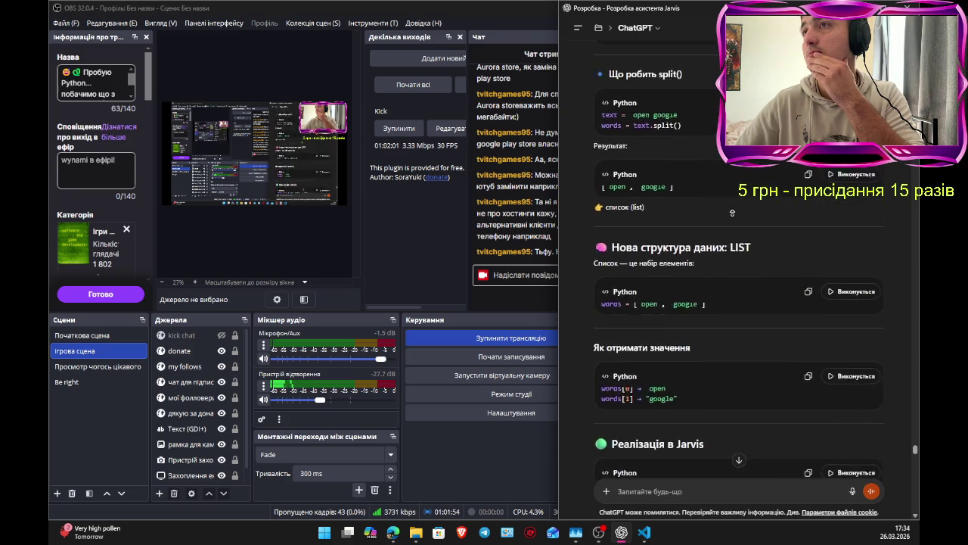
{"action": "scroll", "coordinate": [726, 215], "scroll_direction": "up", "scroll_amount": 7}
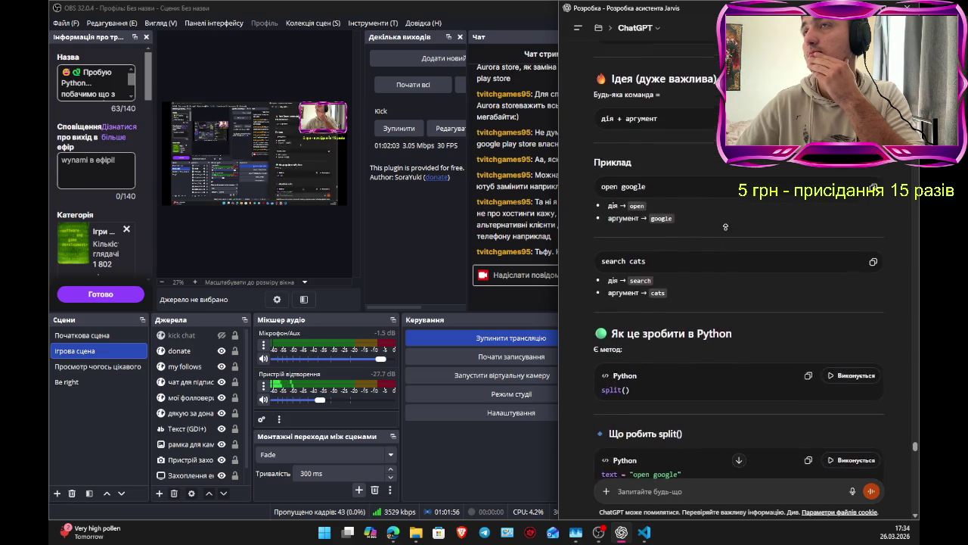
{"action": "scroll", "coordinate": [720, 216], "scroll_direction": "up", "scroll_amount": 3}
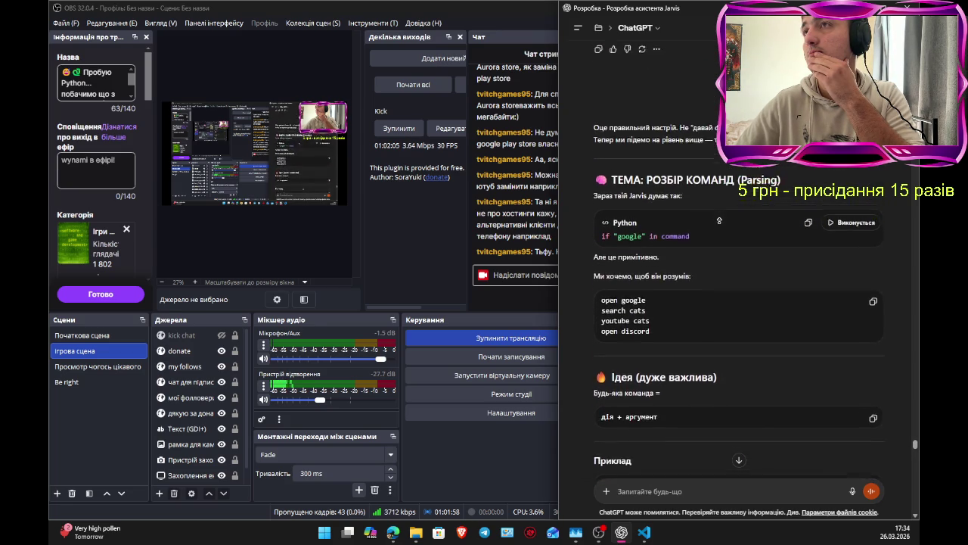
{"action": "scroll", "coordinate": [707, 286], "scroll_direction": "down", "scroll_amount": 2}
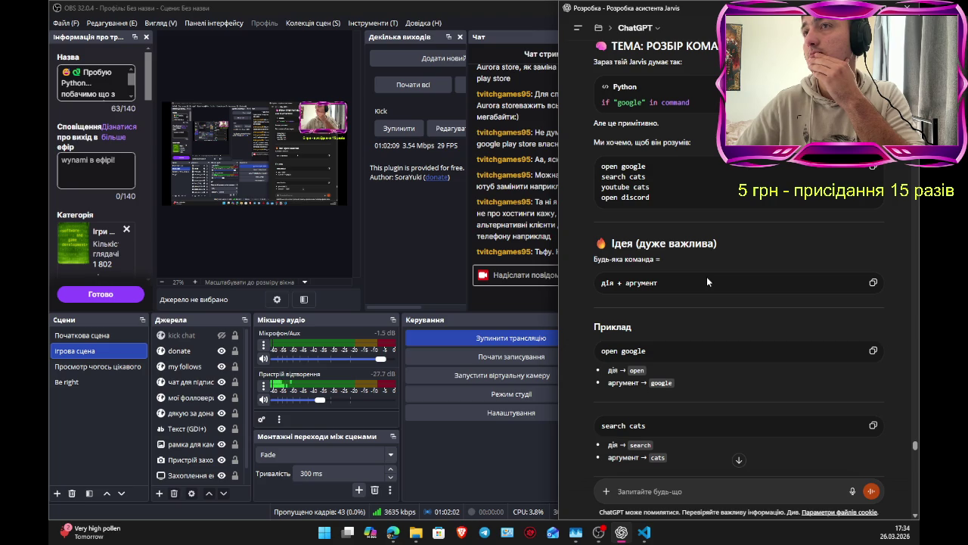
{"action": "middle_click", "coordinate": [707, 281]}
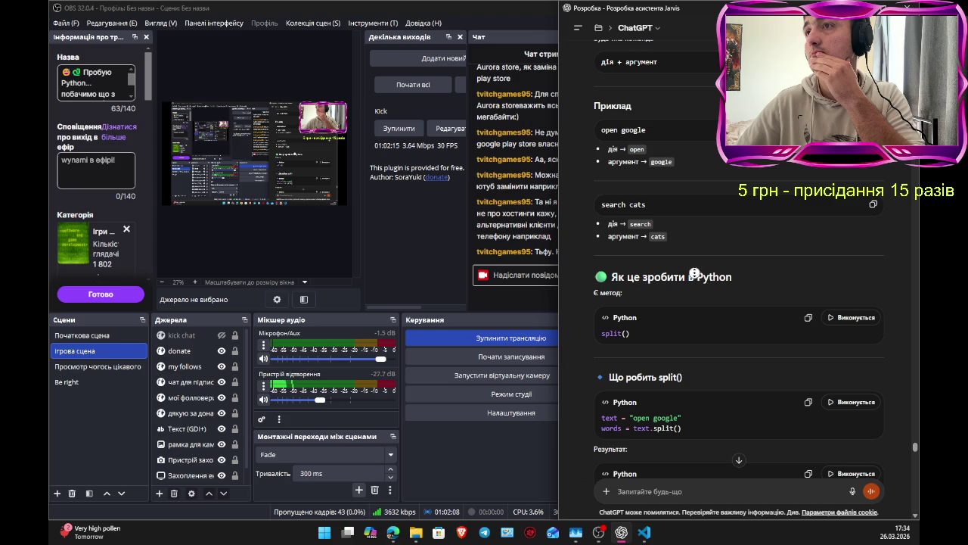
{"action": "middle_click", "coordinate": [695, 273]}
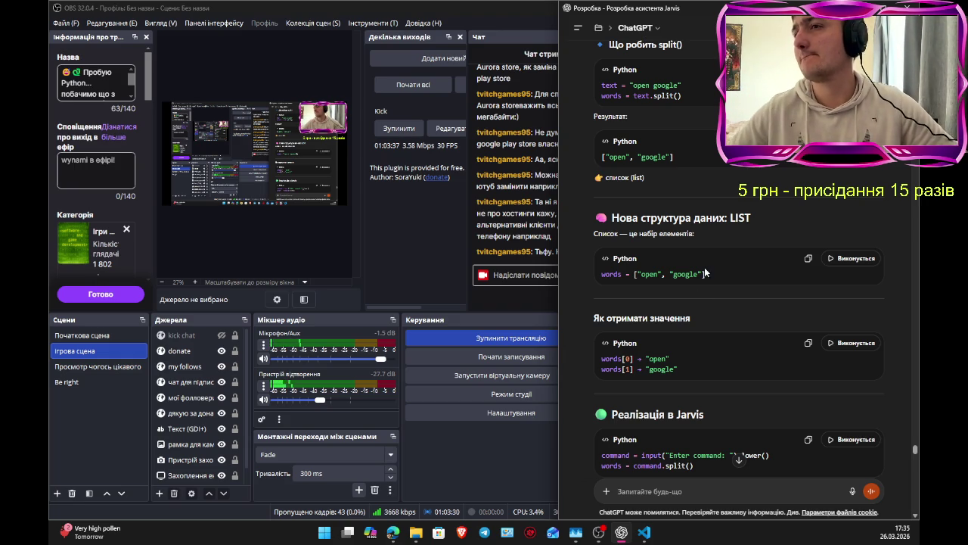
Step: Show the 'Реалізація в Jarvis' code with command.split(), words[0] as action and words[1] as argument
{"action": "scroll", "coordinate": [756, 421], "scroll_direction": "down", "scroll_amount": 1}
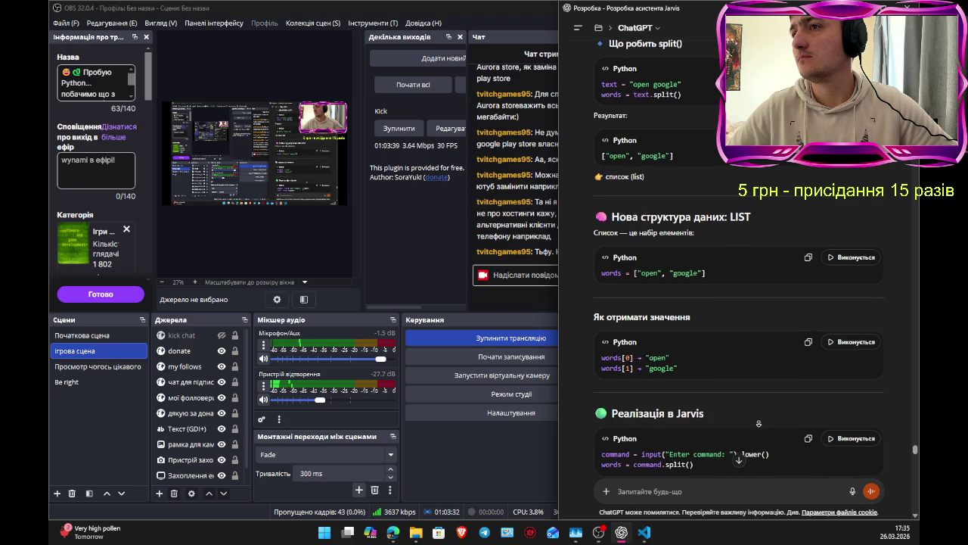
{"action": "scroll", "coordinate": [759, 425], "scroll_direction": "down", "scroll_amount": 3}
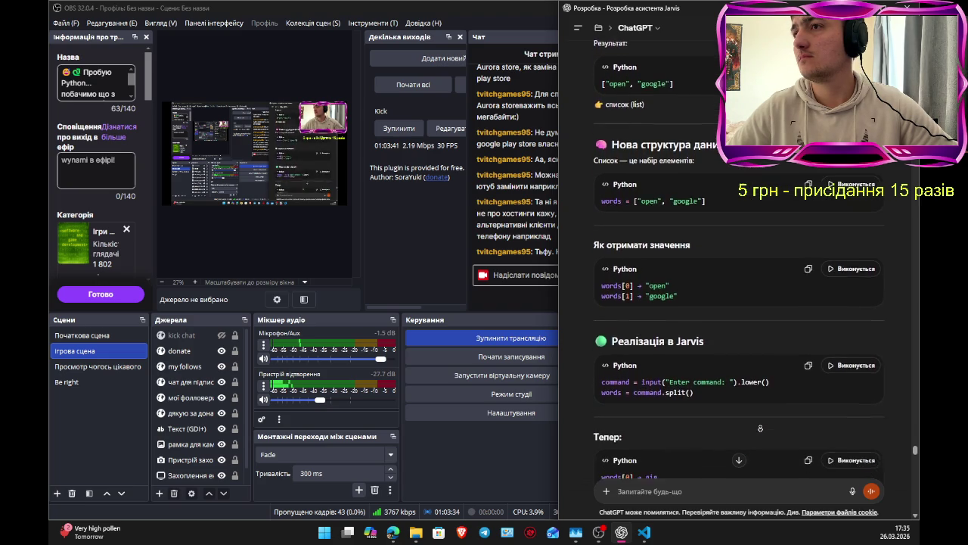
{"action": "scroll", "coordinate": [761, 409], "scroll_direction": "up", "scroll_amount": 1}
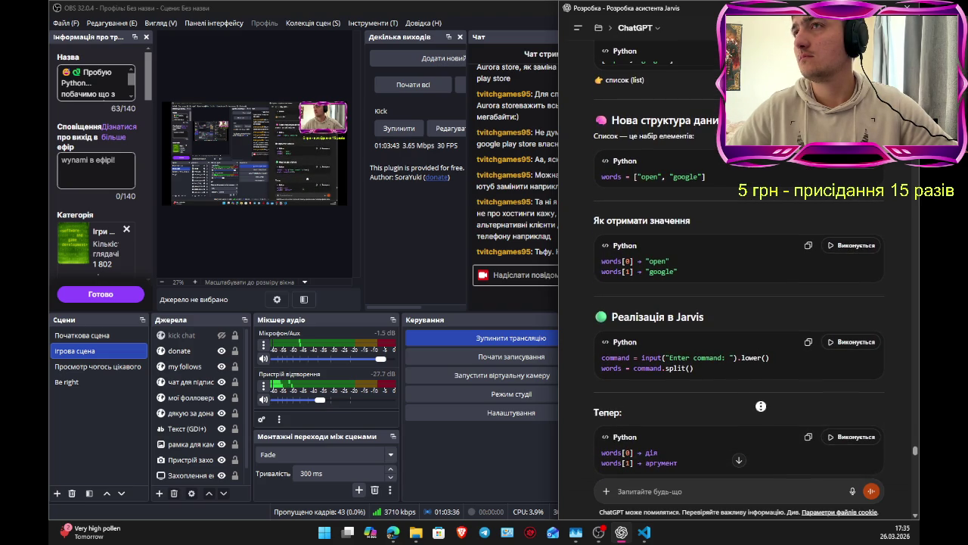
{"action": "left_click", "coordinate": [777, 400]}
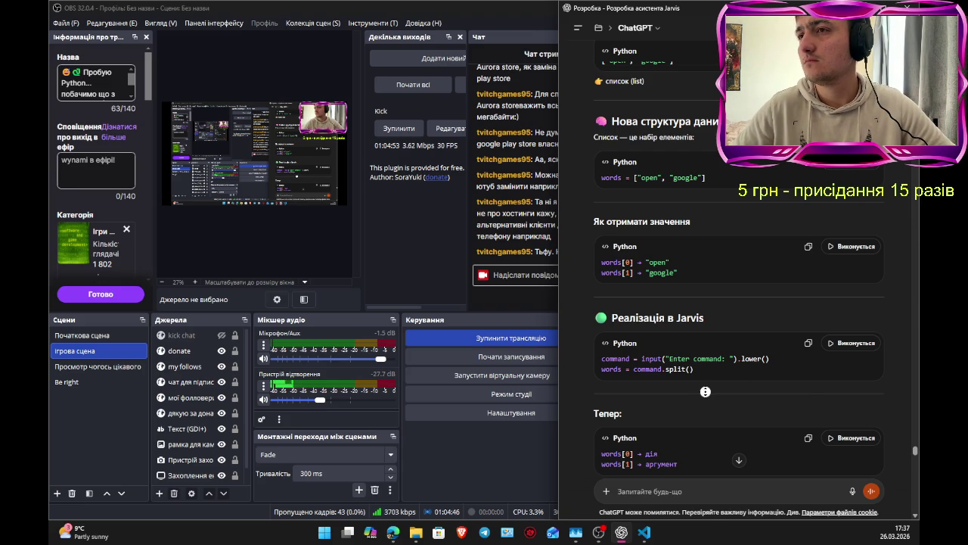
Step: Scroll to the 'Код логіки' and 'Для search' sections explaining " ".join(words[1:])
{"action": "scroll", "coordinate": [704, 402], "scroll_direction": "down", "scroll_amount": 1}
{"action": "scroll", "coordinate": [704, 406], "scroll_direction": "down", "scroll_amount": 1}
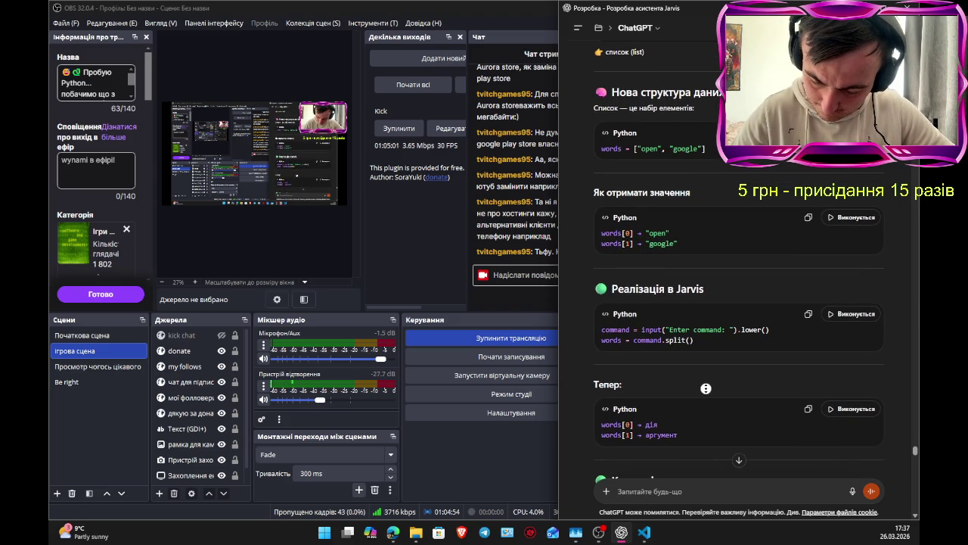
{"action": "scroll", "coordinate": [705, 388], "scroll_direction": "up", "scroll_amount": 1}
{"action": "scroll", "coordinate": [725, 350], "scroll_direction": "down", "scroll_amount": 10}
{"action": "scroll", "coordinate": [724, 350], "scroll_direction": "down", "scroll_amount": 10}
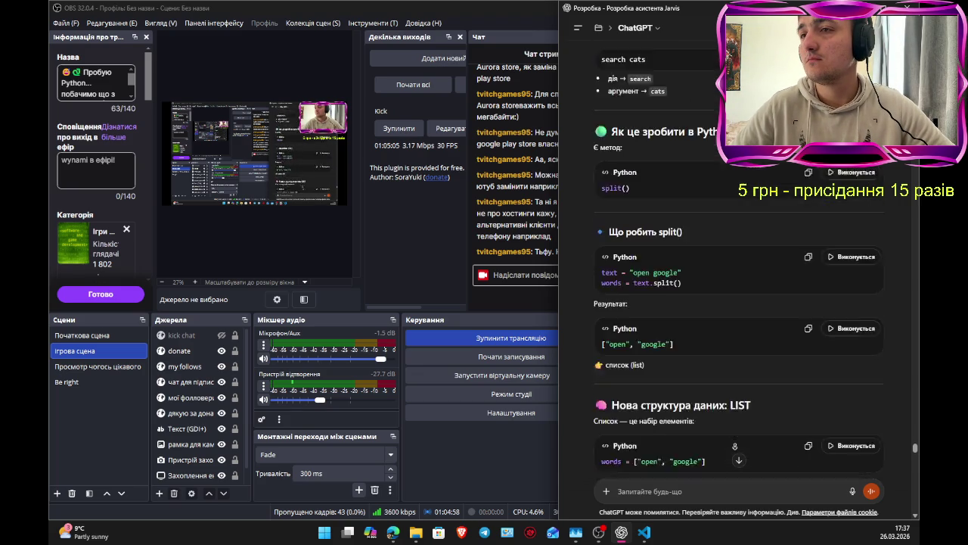
{"action": "scroll", "coordinate": [734, 439], "scroll_direction": "down", "scroll_amount": 5}
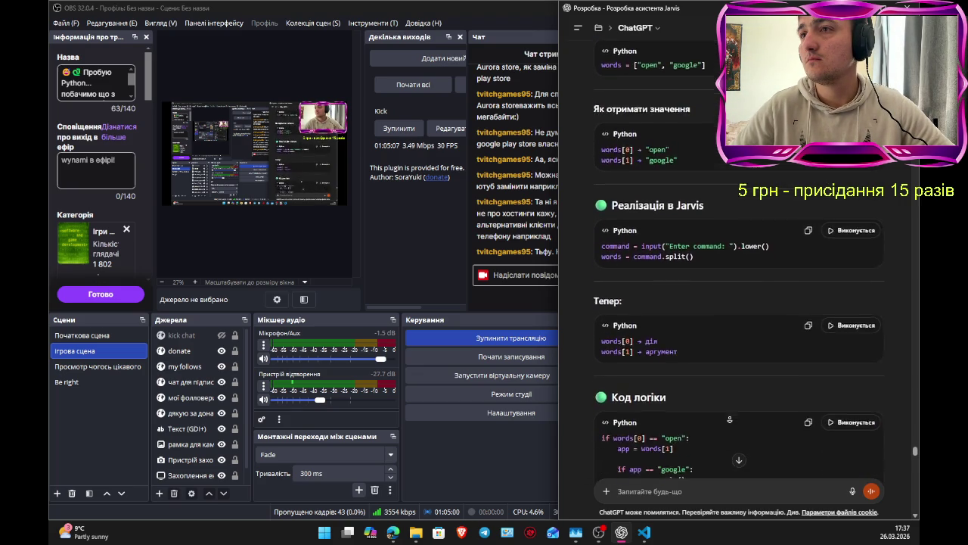
{"action": "scroll", "coordinate": [729, 419], "scroll_direction": "down", "scroll_amount": 5}
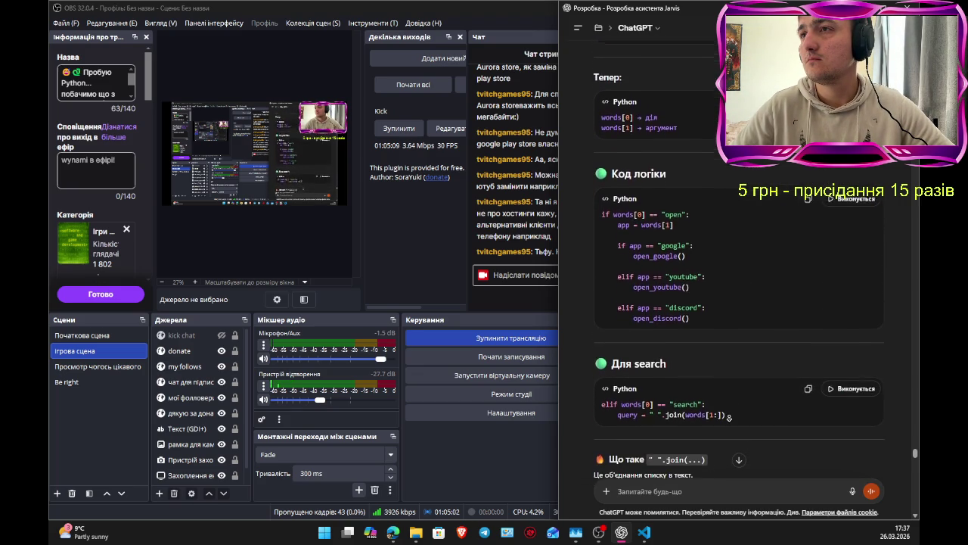
{"action": "scroll", "coordinate": [724, 413], "scroll_direction": "down", "scroll_amount": 2}
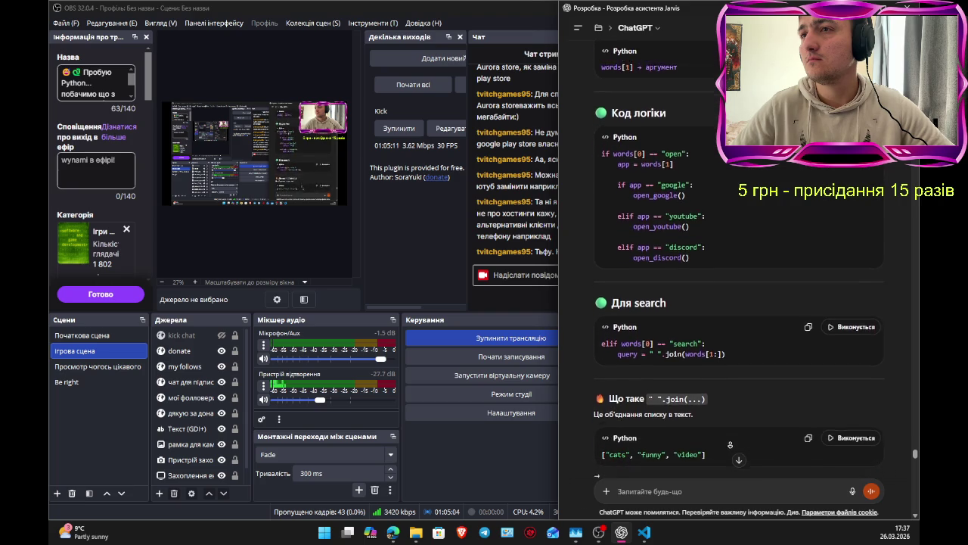
{"action": "scroll", "coordinate": [719, 420], "scroll_direction": "down", "scroll_amount": 1}
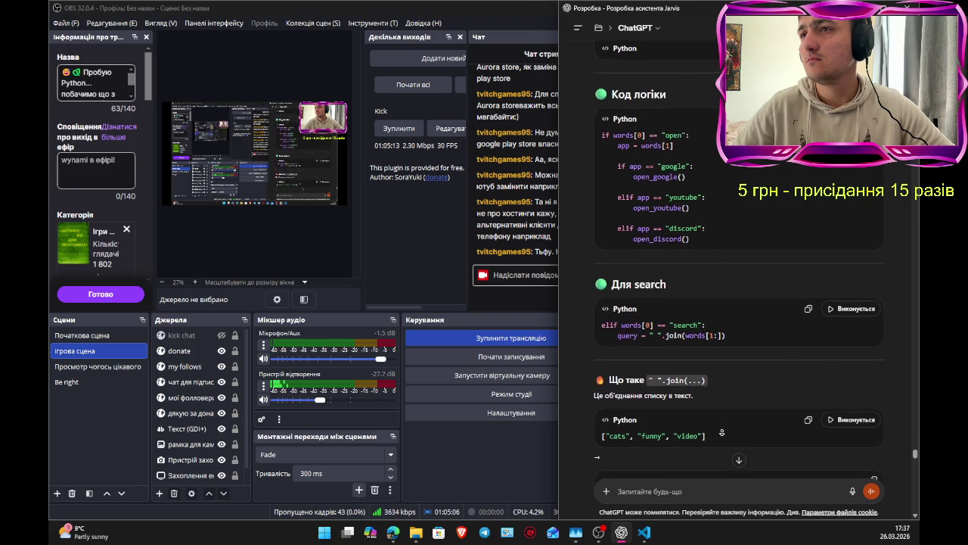
{"action": "scroll", "coordinate": [721, 432], "scroll_direction": "down", "scroll_amount": 1}
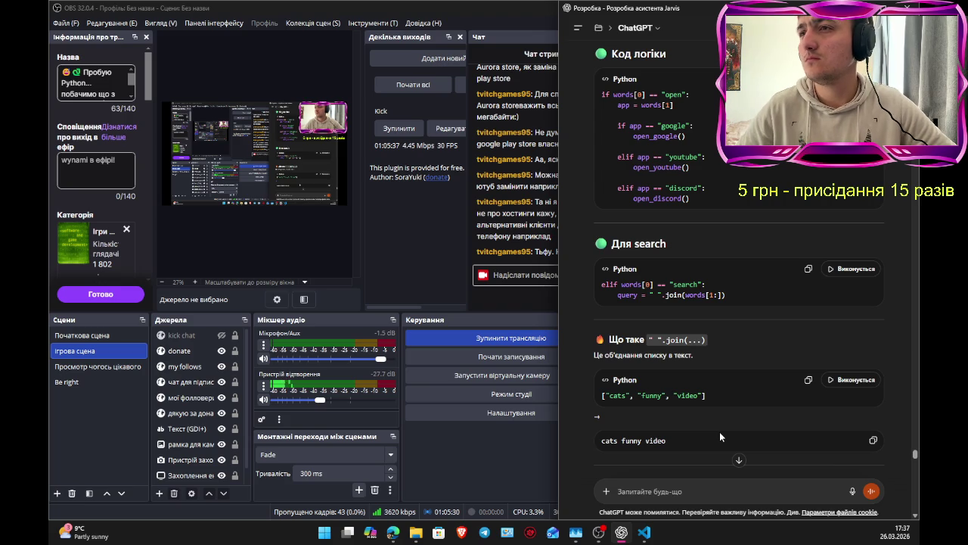
Step: Autoscroll the reply down to 'Чому це важливо' and show Edge's open-window previews
{"action": "middle_click", "coordinate": [713, 461]}
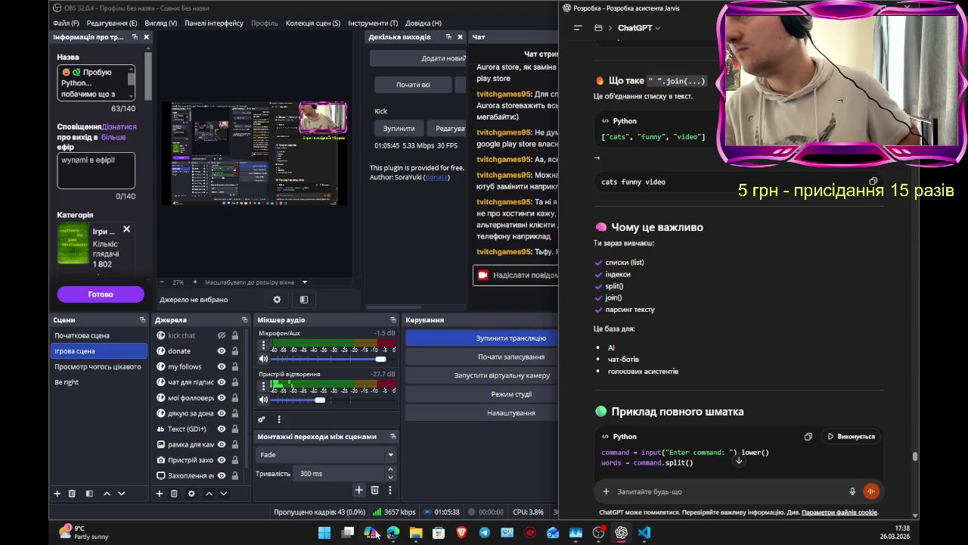
{"action": "mouse_move", "coordinate": [392, 534]}
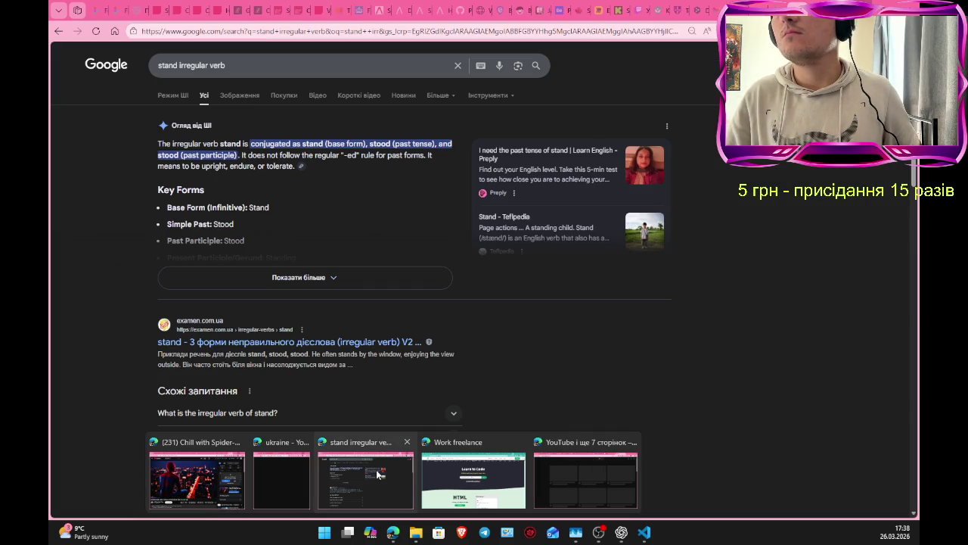
Step: Return to the 'stand irregular verb' results, then start a fresh browser tab
{"action": "left_click", "coordinate": [378, 474]}
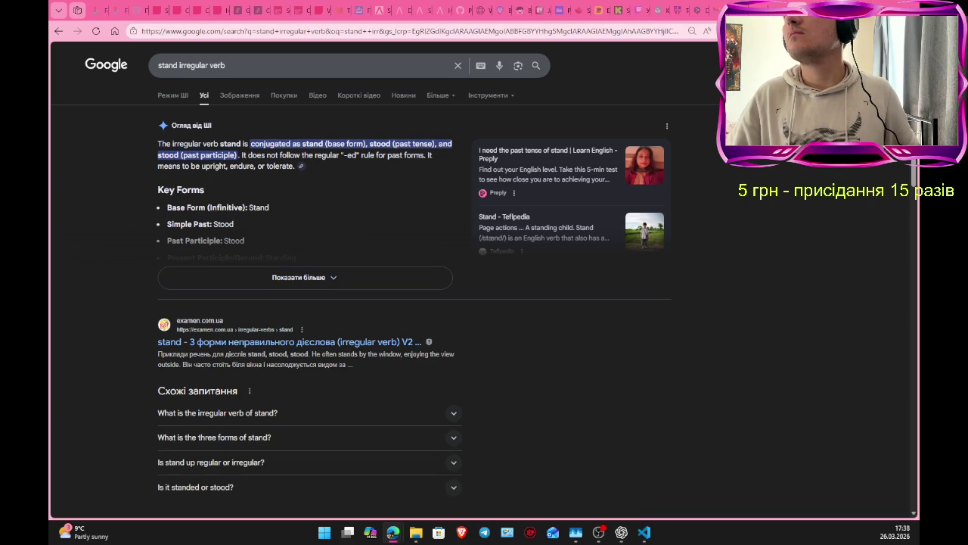
{"action": "key", "text": "ctrl+t"}
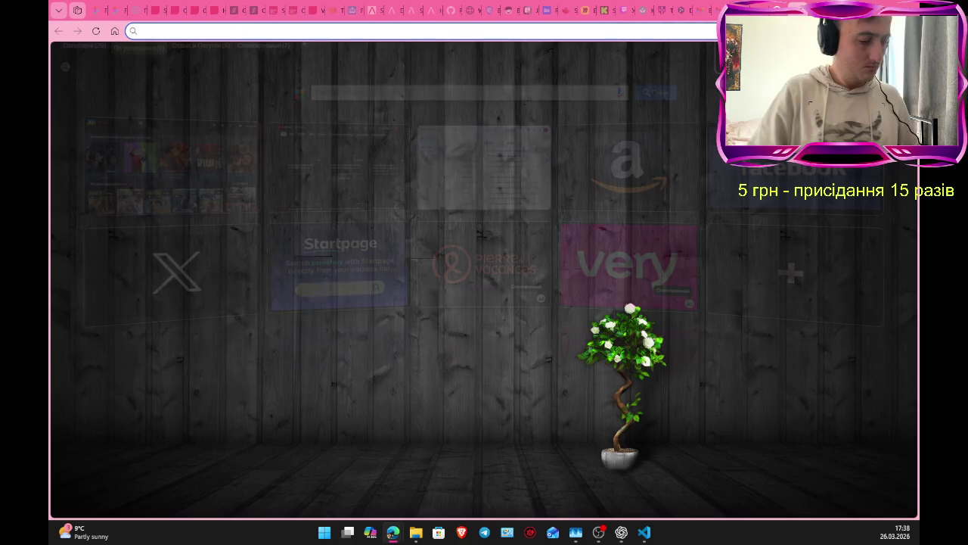
Step: Search Google for 'lower python' and put the cursor in the search box
{"action": "type", "text": "lower"}
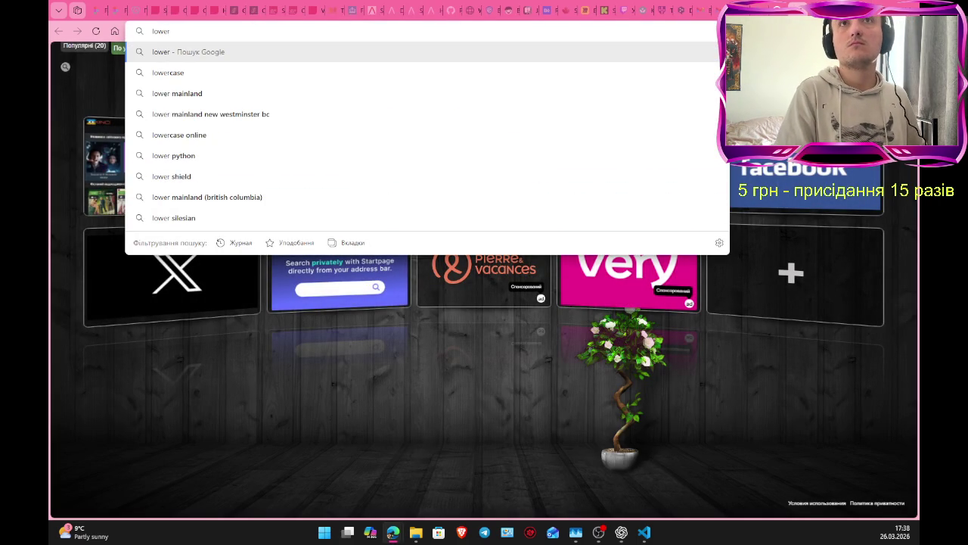
{"action": "type", "text": " pyt"}
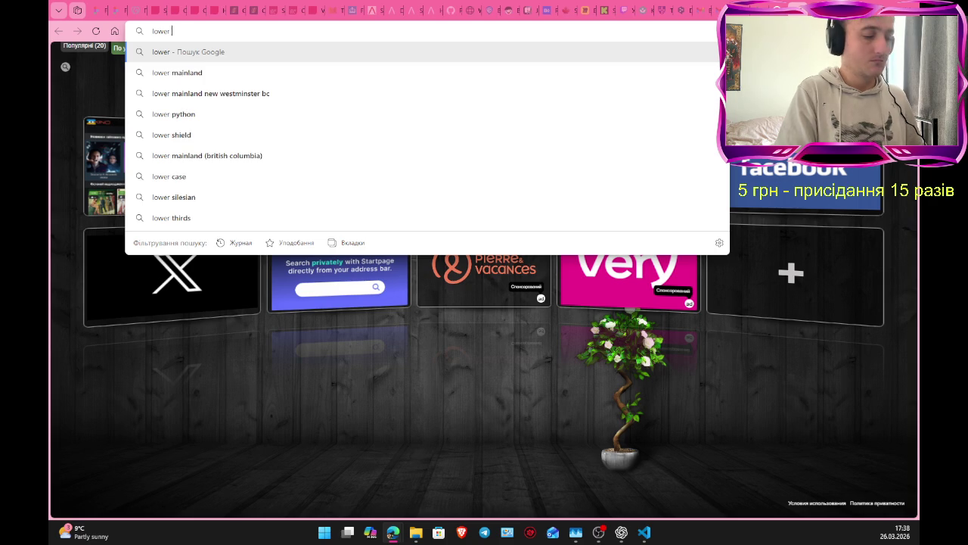
{"action": "type", "text": "hon"}
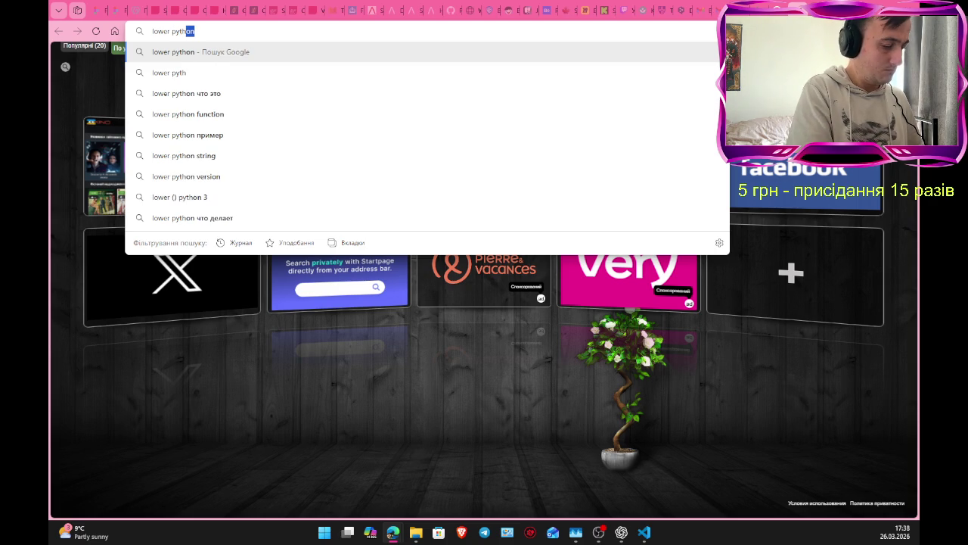
{"action": "key", "text": "Return"}
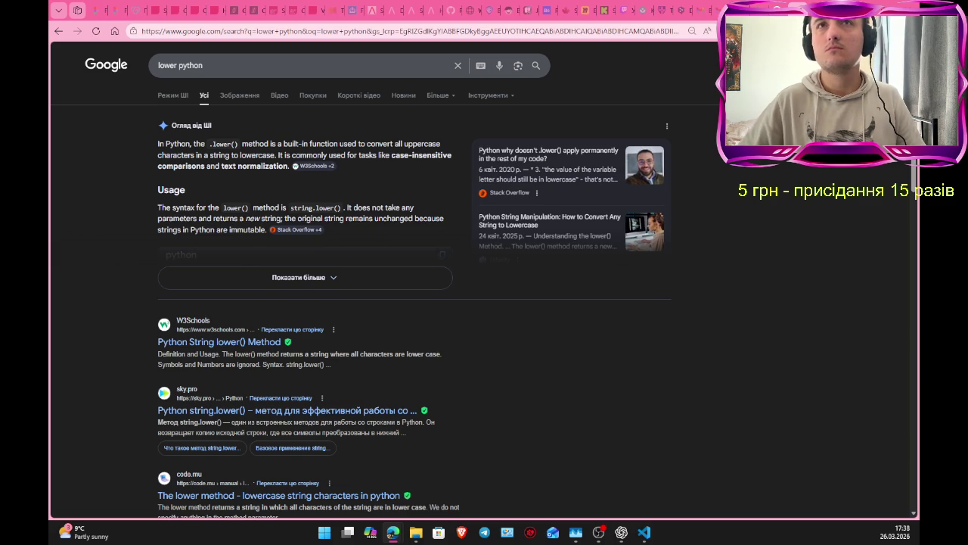
{"action": "left_click", "coordinate": [291, 65]}
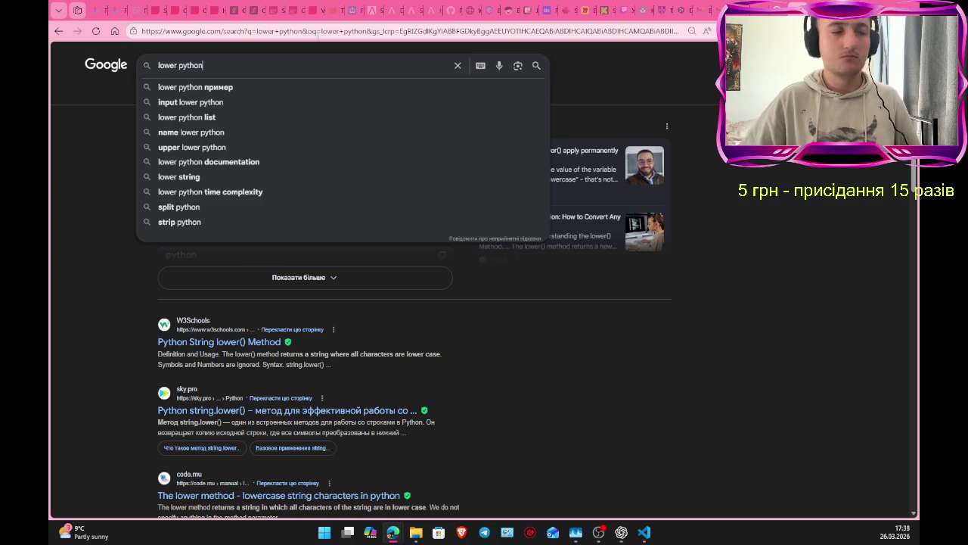
Step: Extend the query to 'lower python щое це' and search again
{"action": "type", "text": " щ"}
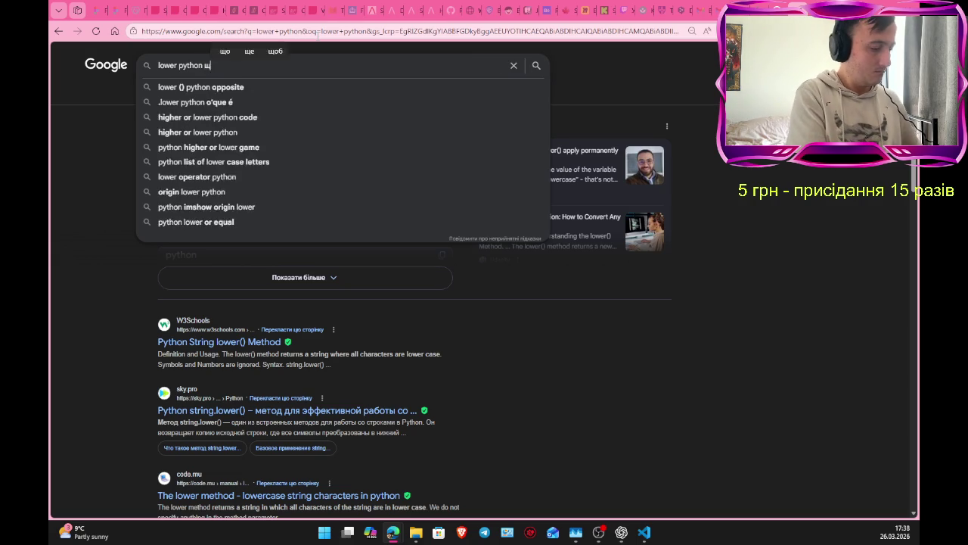
{"action": "type", "text": "ое це"}
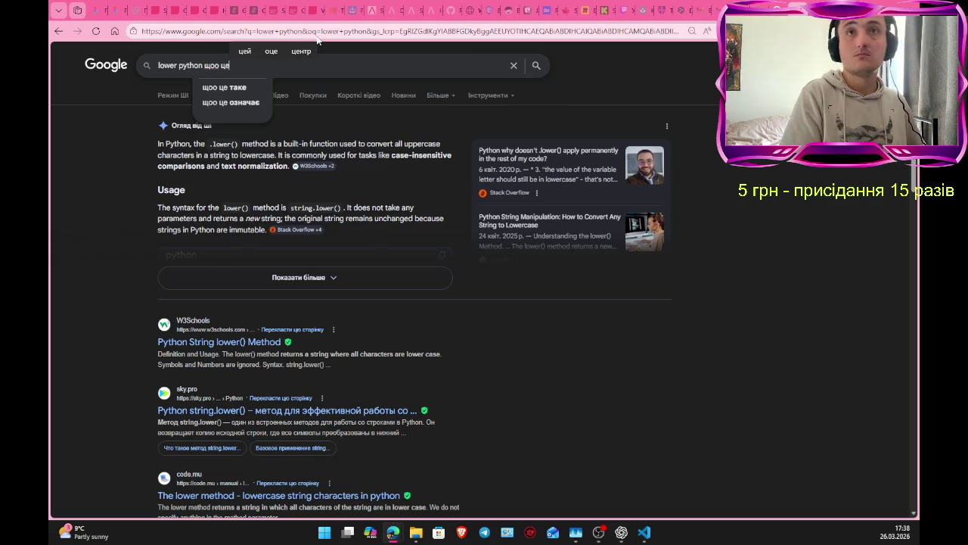
{"action": "key", "text": "Return"}
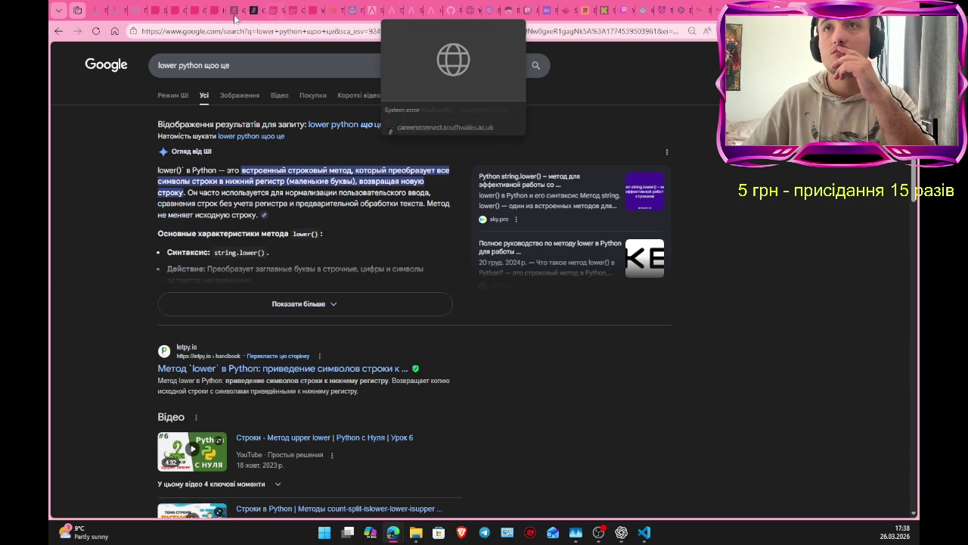
Step: Show results for the corrected query 'lower python що це', then check the Kick stream dashboard
{"action": "left_click", "coordinate": [370, 125]}
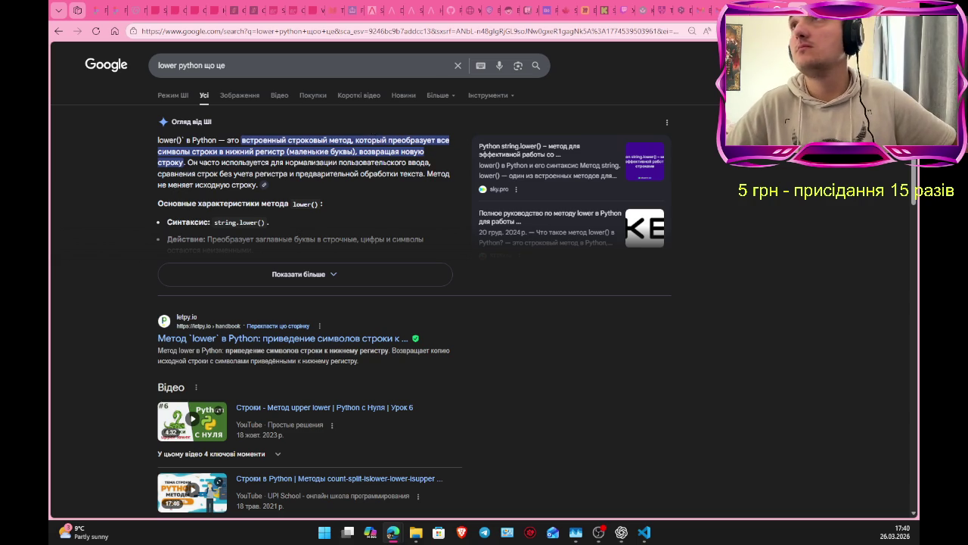
{"action": "left_click", "coordinate": [603, 9]}
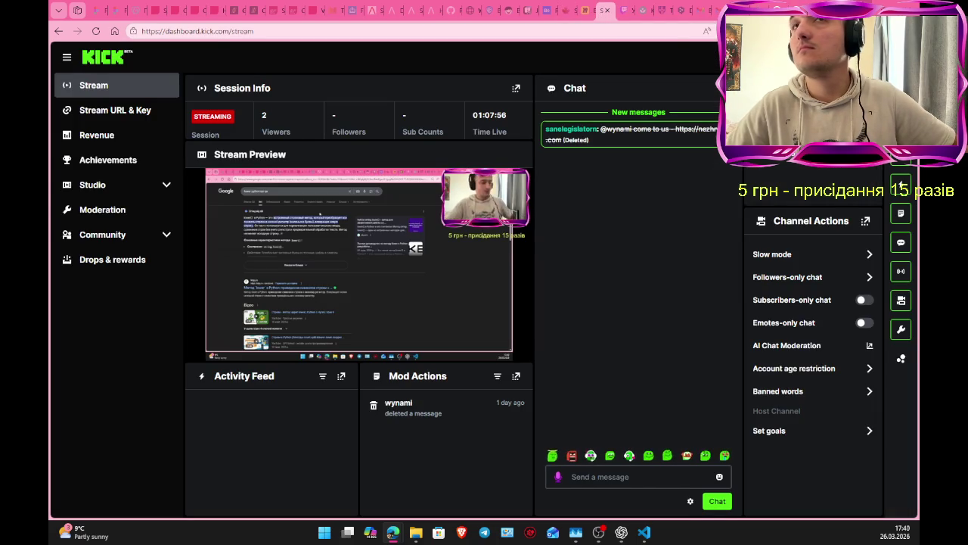
Step: Switch away from the browser to the OBS and ChatGPT windows
{"action": "key", "text": "alt+Tab"}
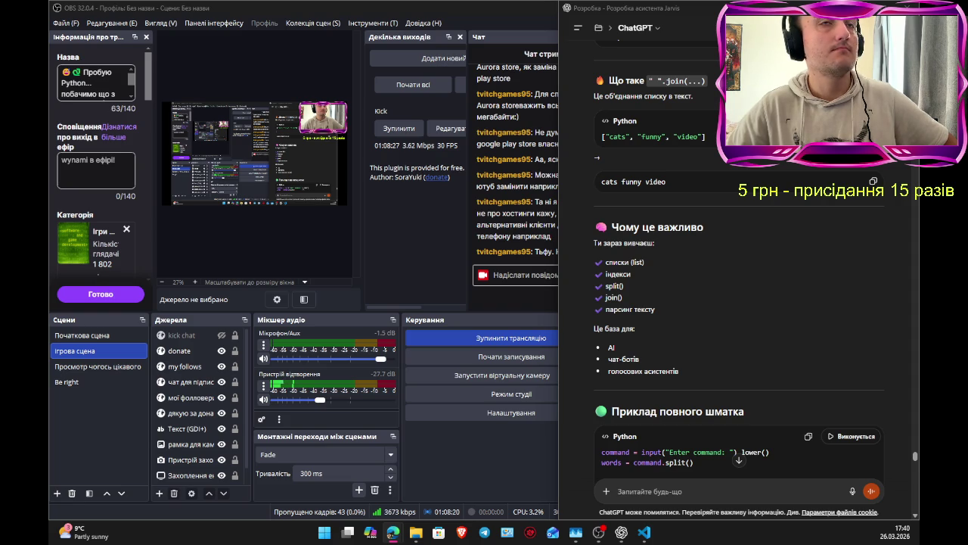
Step: Bring the ChatGPT window forward and jump to the end of the Jarvis conversation
{"action": "key", "text": "alt+Tab"}
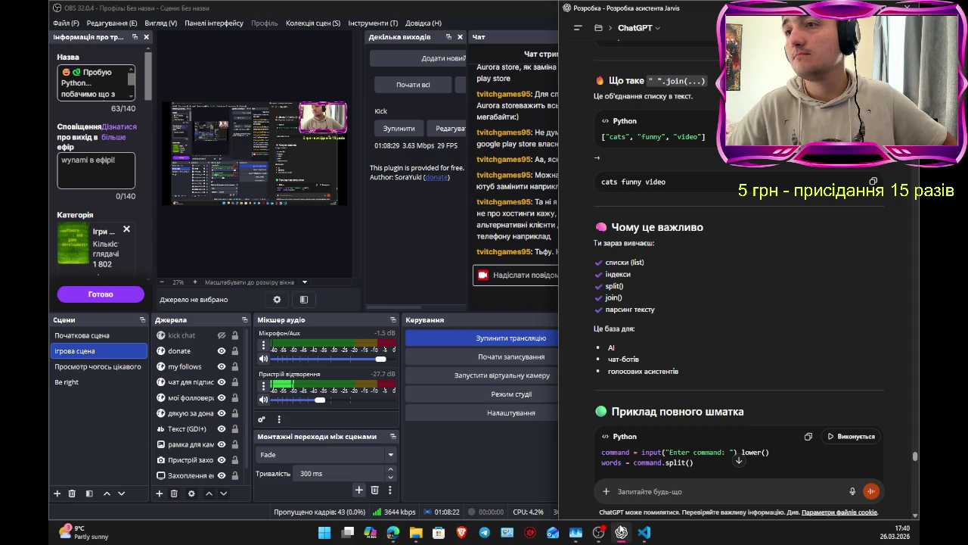
{"action": "left_click", "coordinate": [620, 532]}
{"action": "left_click", "coordinate": [620, 532]}
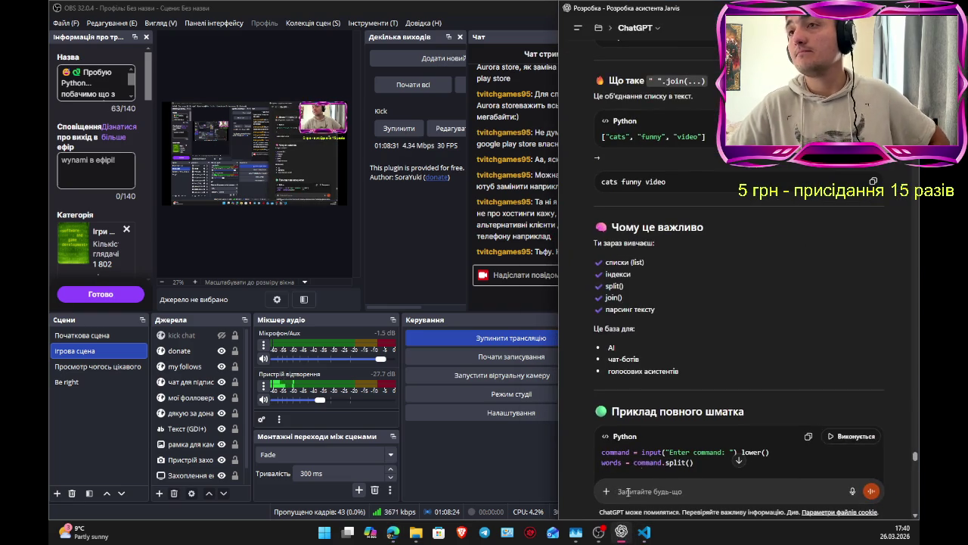
{"action": "left_click", "coordinate": [740, 460]}
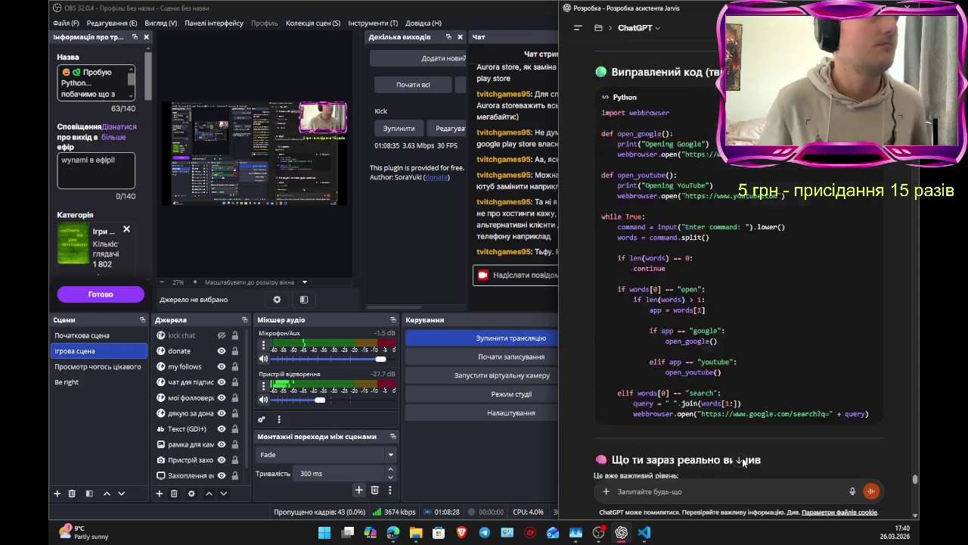